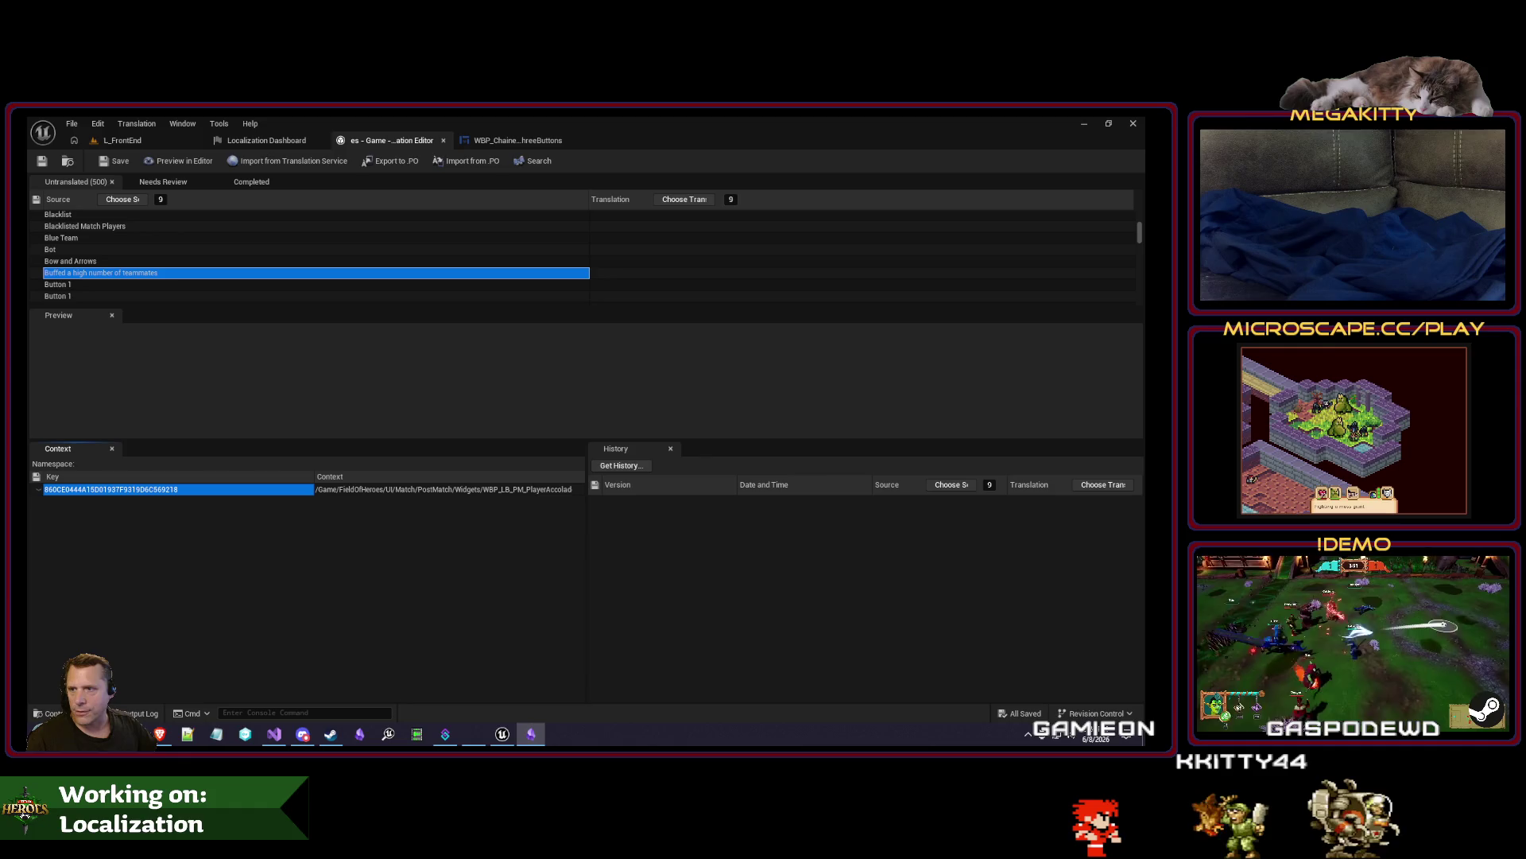
Bring up the Localization Services note listing Forethought, Weblate and Crowdin over Unreal's Translation Editor.
{"action": "left_click", "coordinate": [531, 734]}
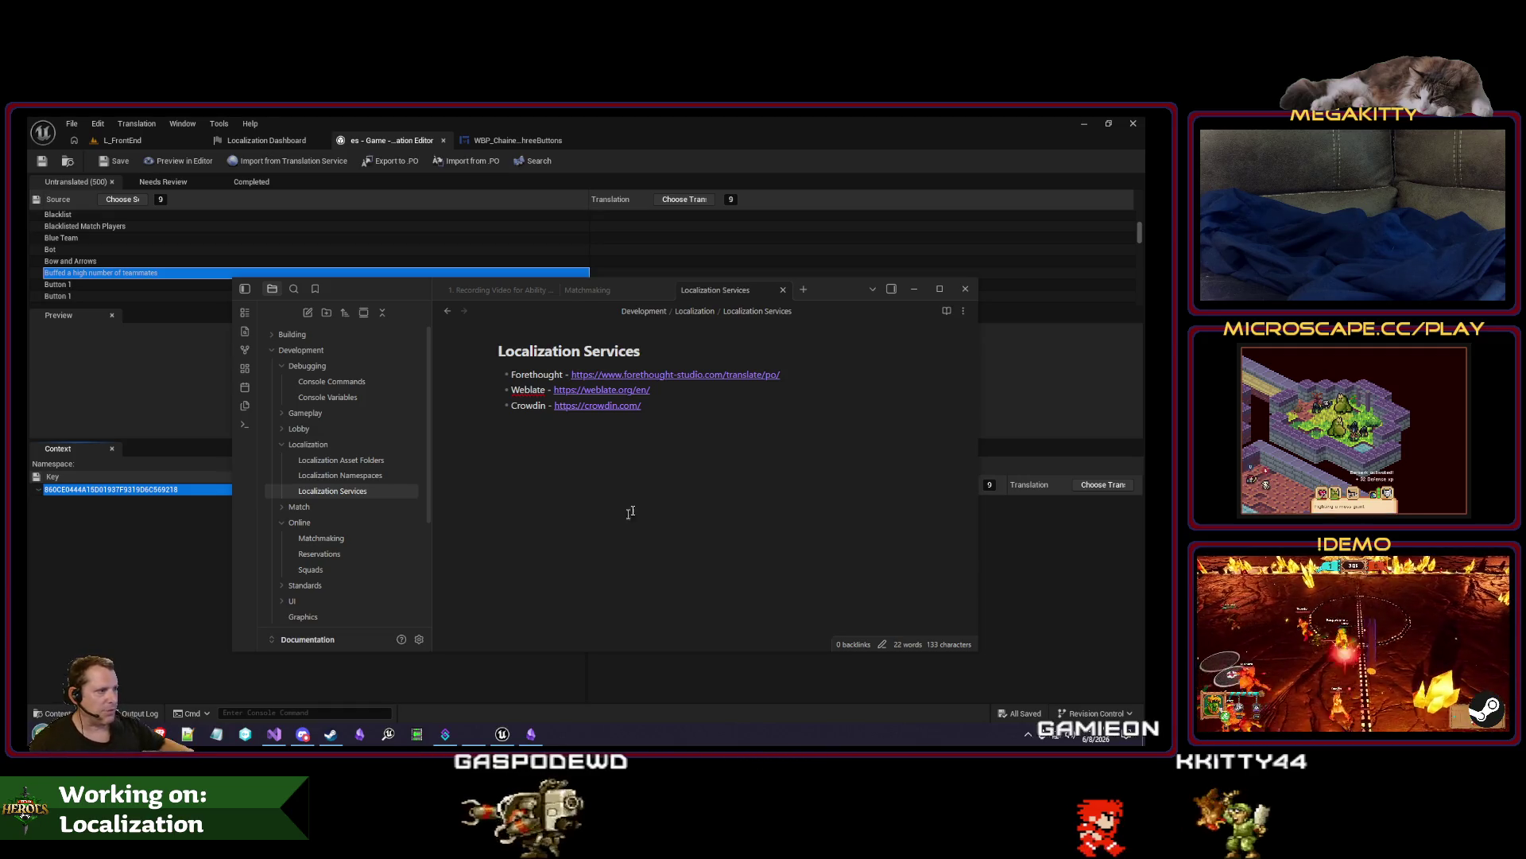
Open the Forethought PO translator page and highlight its How it works and Quality Warning text, including 'googleapis'.
{"action": "left_click", "coordinate": [704, 377]}
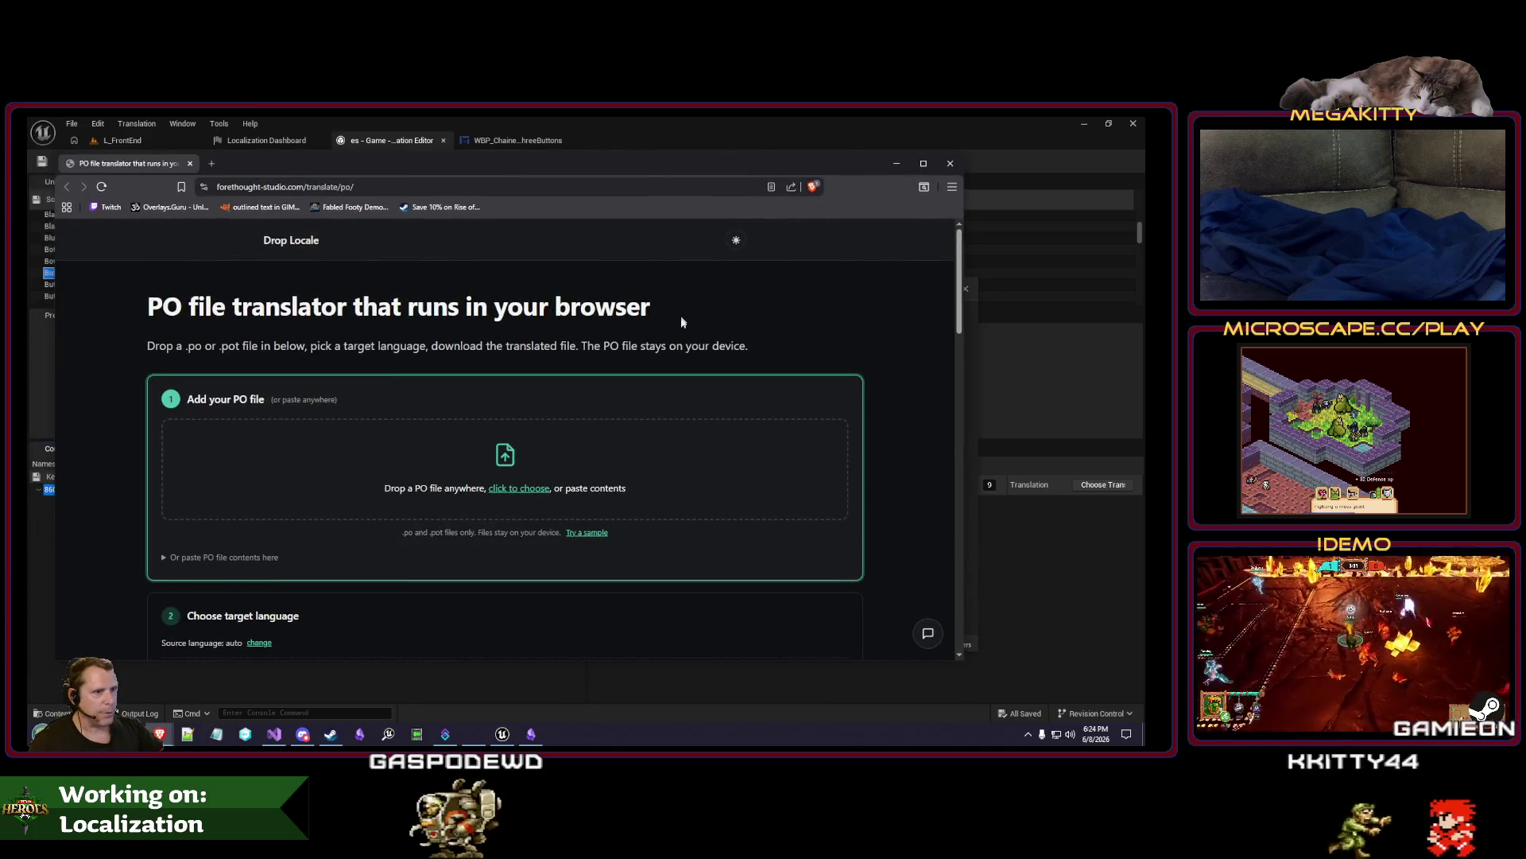
{"action": "scroll", "coordinate": [885, 457], "scroll_direction": "down", "scroll_amount": 5}
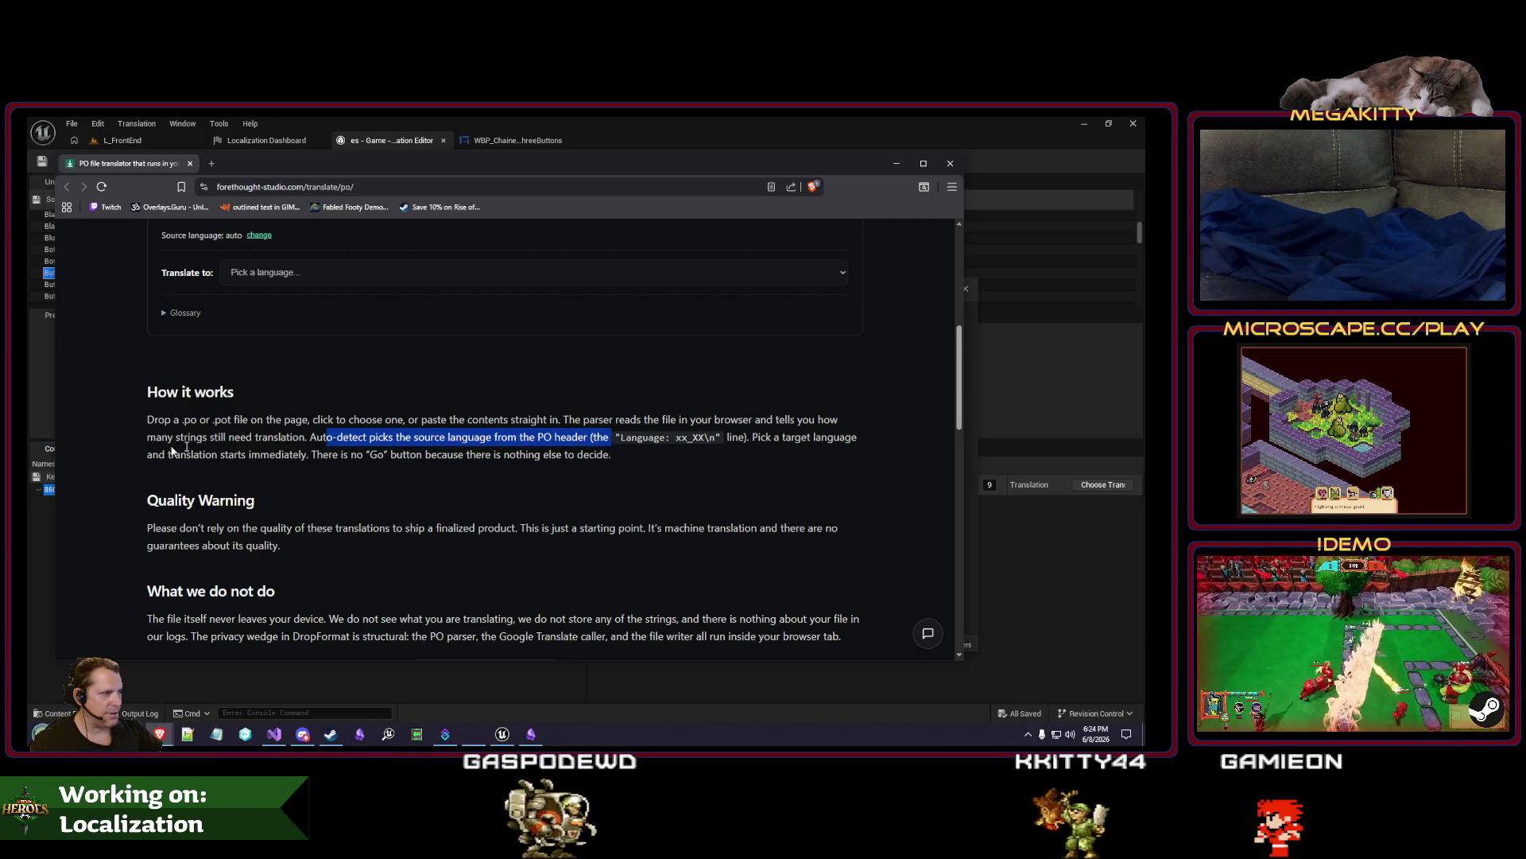
{"action": "left_click_drag", "start_coordinate": [141, 453], "coordinate": [588, 455]}
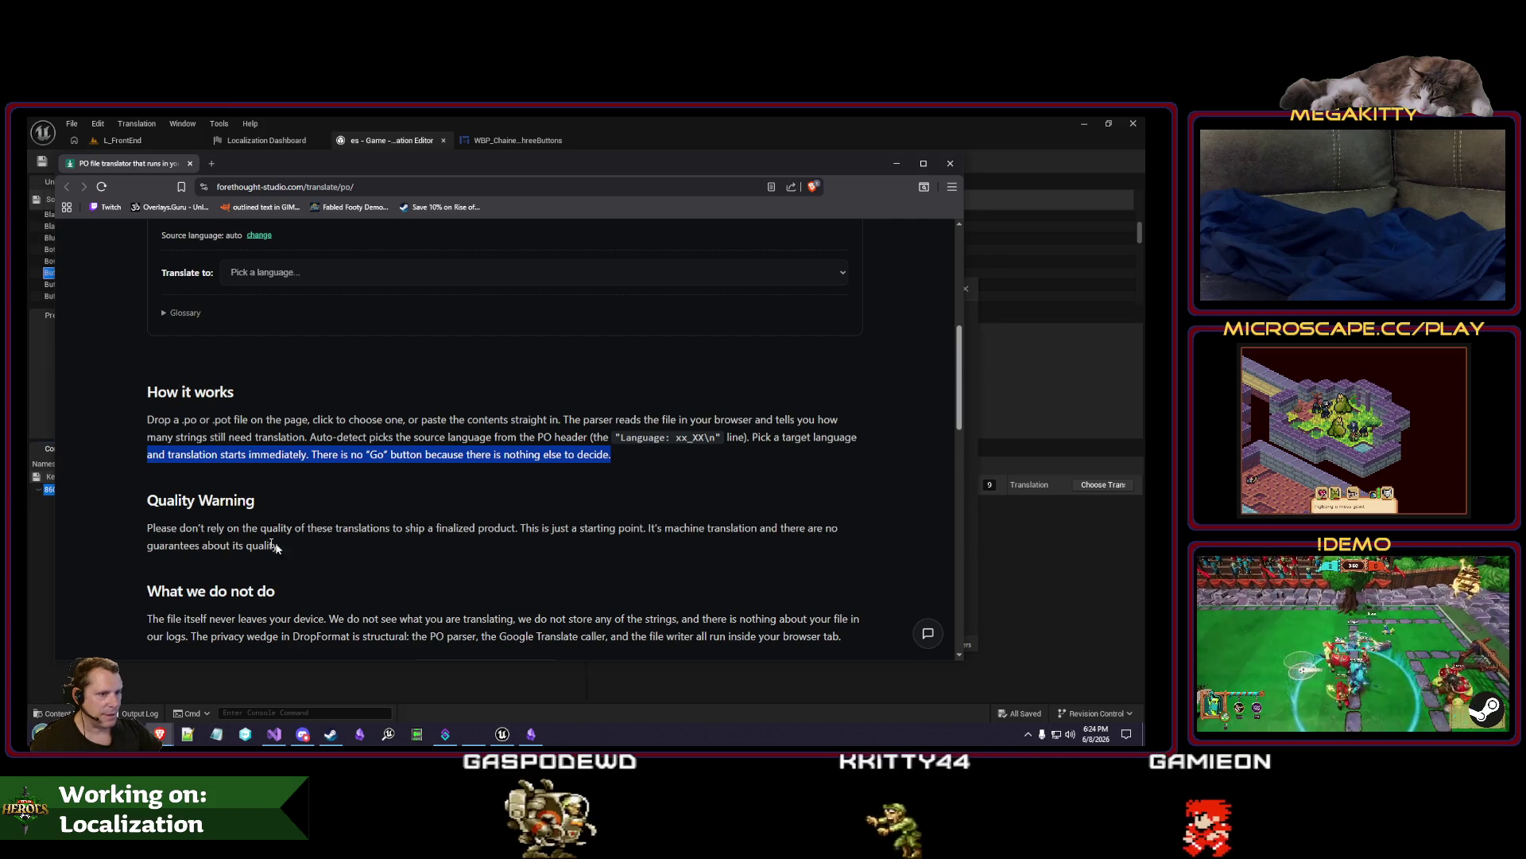
{"action": "left_click", "coordinate": [148, 472]}
{"action": "scroll", "coordinate": [148, 472], "scroll_direction": "down", "scroll_amount": 1}
{"action": "mouse_move", "coordinate": [148, 471]}
{"action": "left_mouse_down"}
{"action": "mouse_move", "coordinate": [402, 471]}
{"action": "mouse_move", "coordinate": [315, 483]}
{"action": "left_mouse_up"}
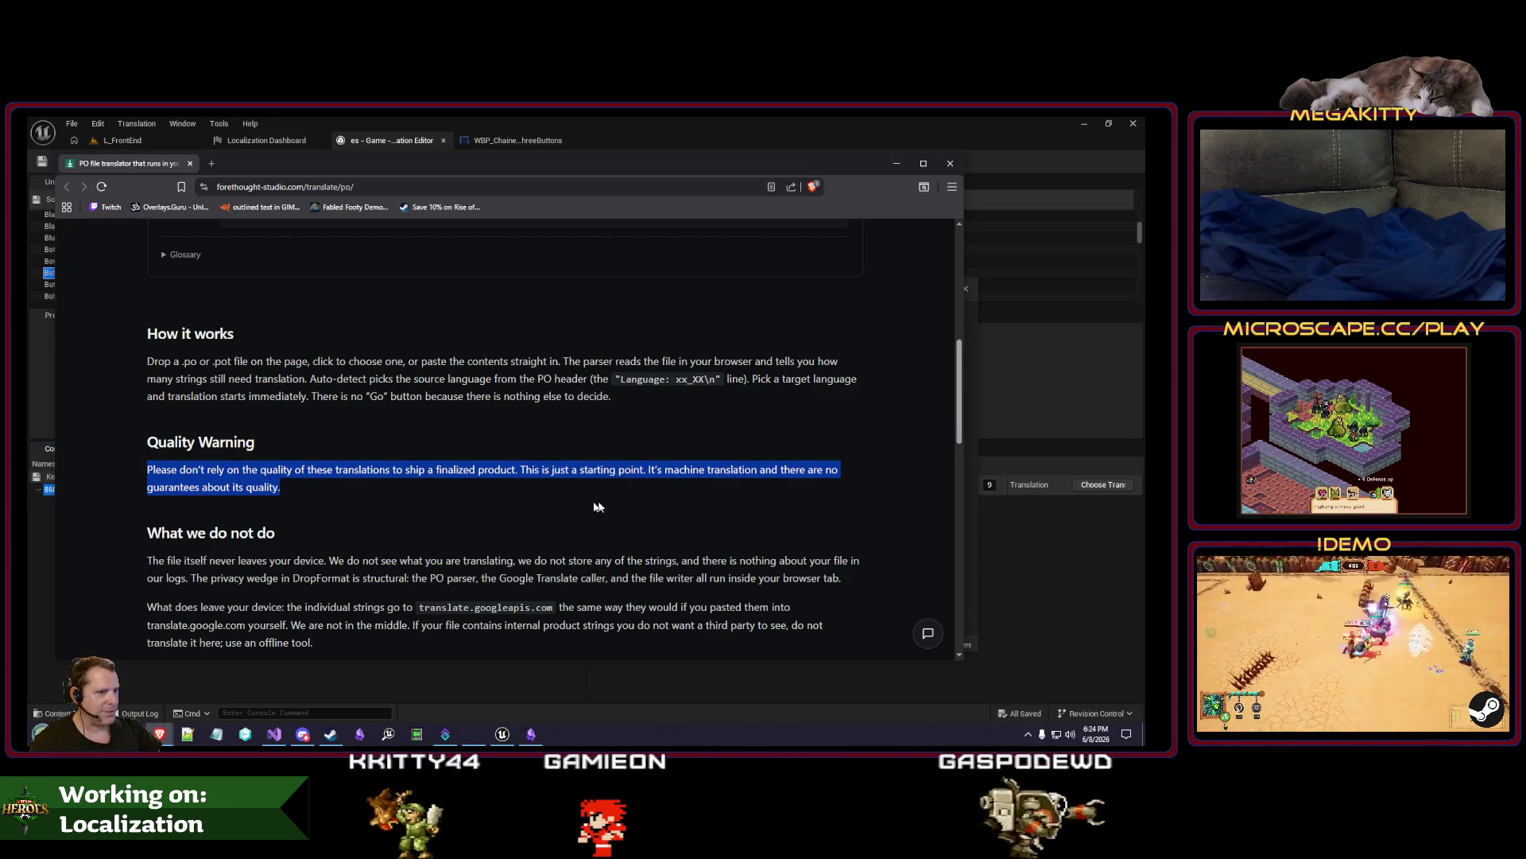
{"action": "double_click", "coordinate": [493, 606]}
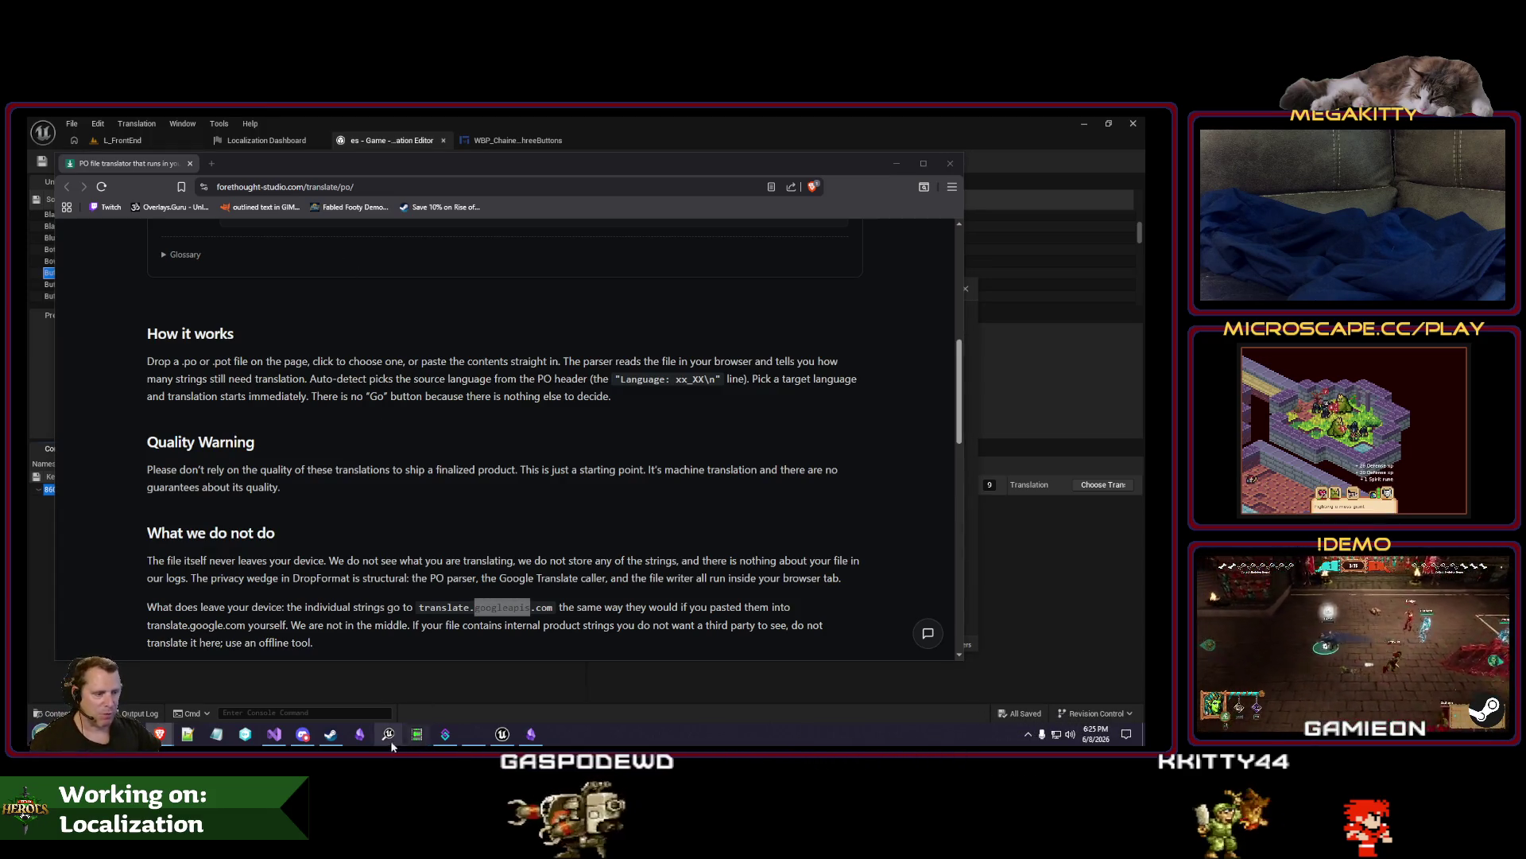
Open weblate.org from the Localization Services note in its own browser window.
{"action": "left_click", "coordinate": [532, 734]}
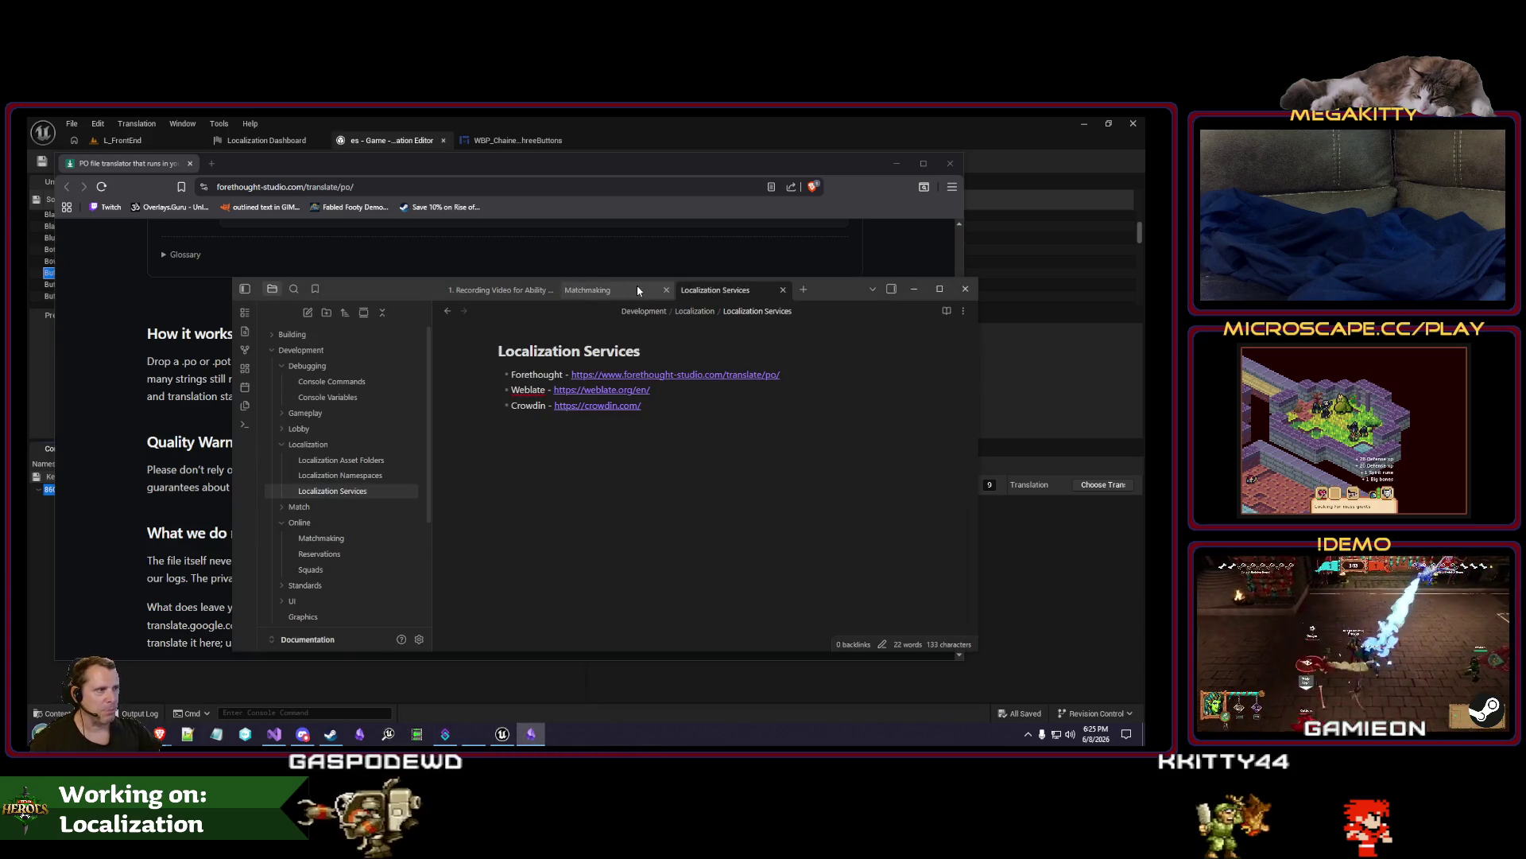
{"action": "mouse_move", "coordinate": [836, 291]}
{"action": "left_mouse_down"}
{"action": "mouse_move", "coordinate": [664, 288]}
{"action": "mouse_move", "coordinate": [676, 302]}
{"action": "left_mouse_up"}
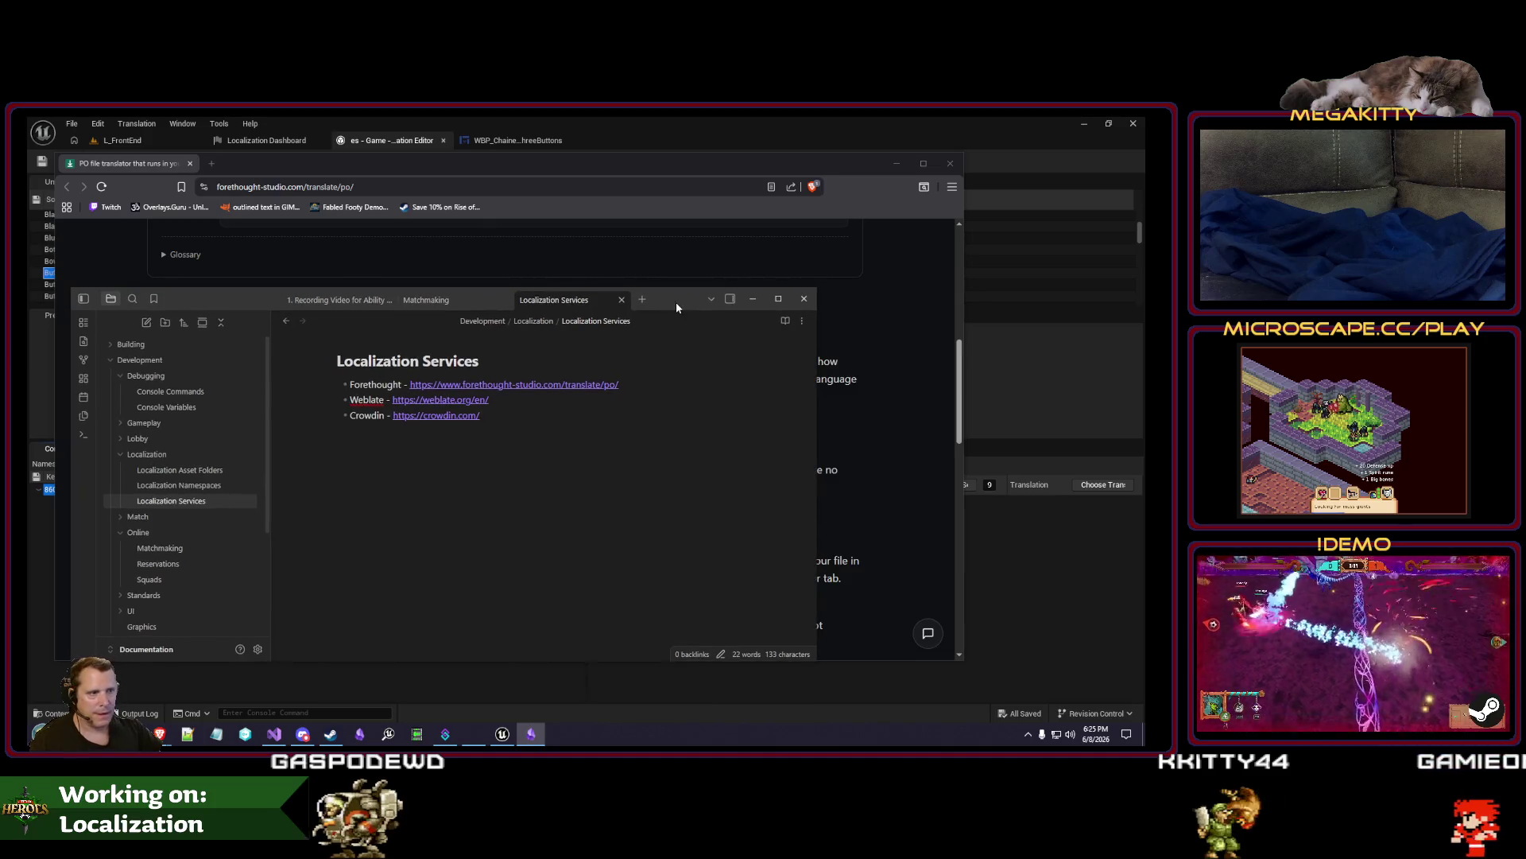
{"action": "left_click", "coordinate": [433, 404]}
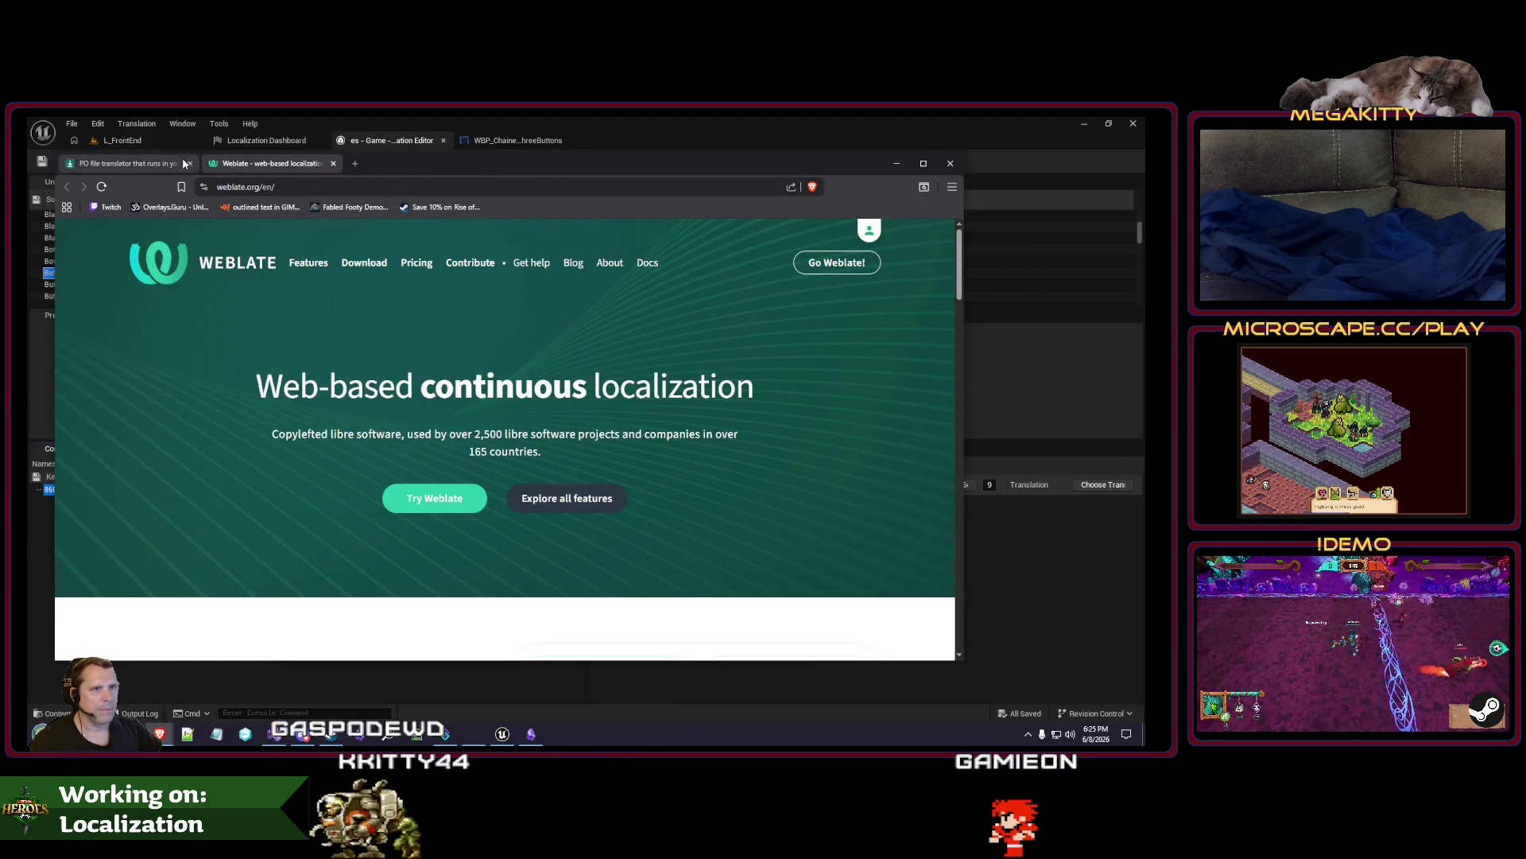
{"action": "left_click_drag", "start_coordinate": [193, 162], "coordinate": [456, 153]}
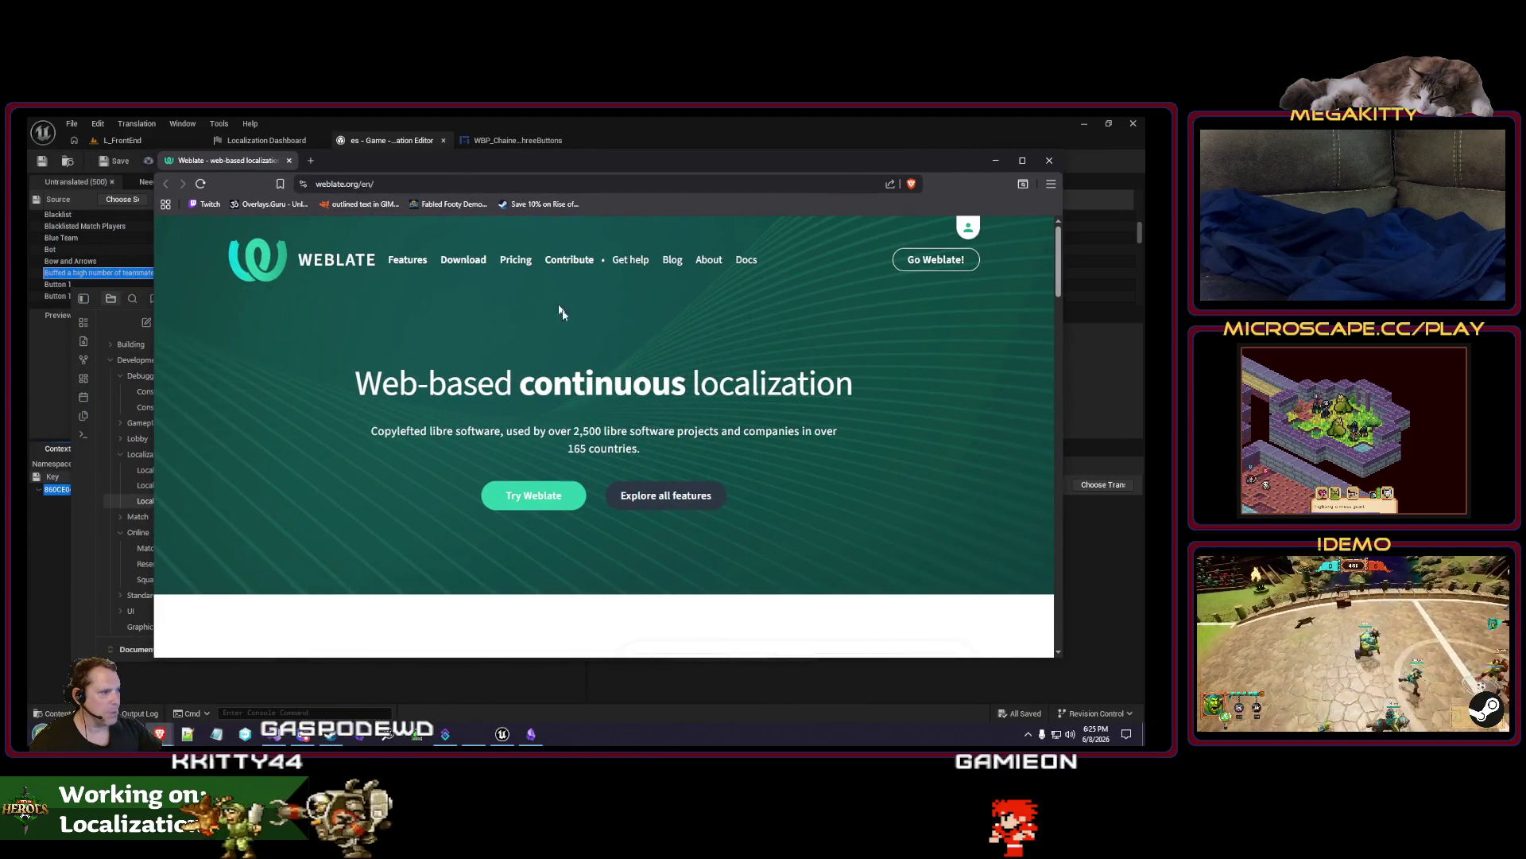
{"action": "scroll", "coordinate": [430, 397], "scroll_direction": "down", "scroll_amount": 3}
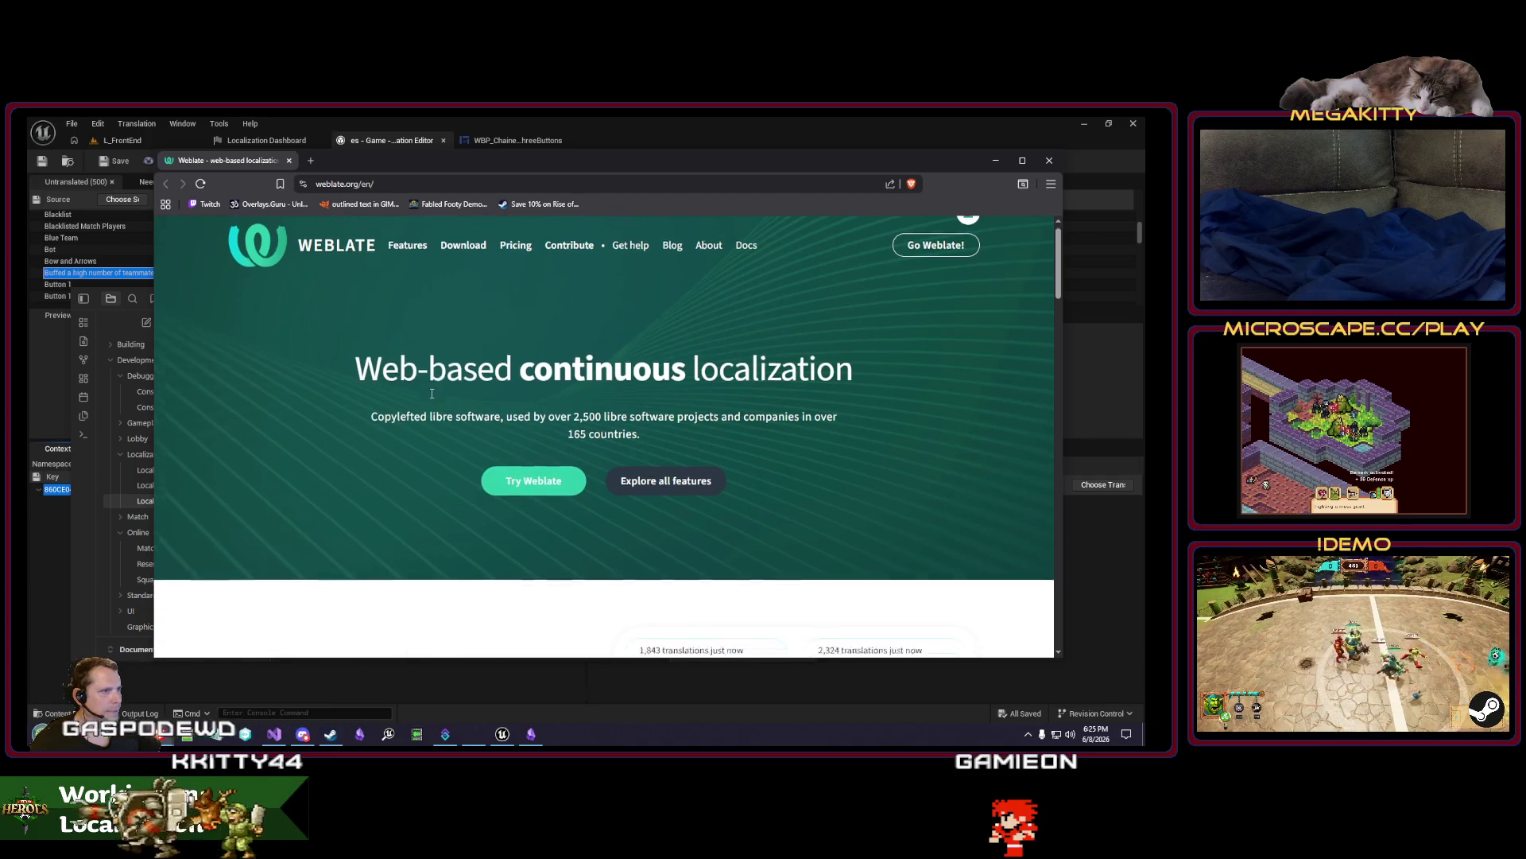
{"action": "scroll", "coordinate": [430, 398], "scroll_direction": "up", "scroll_amount": 3}
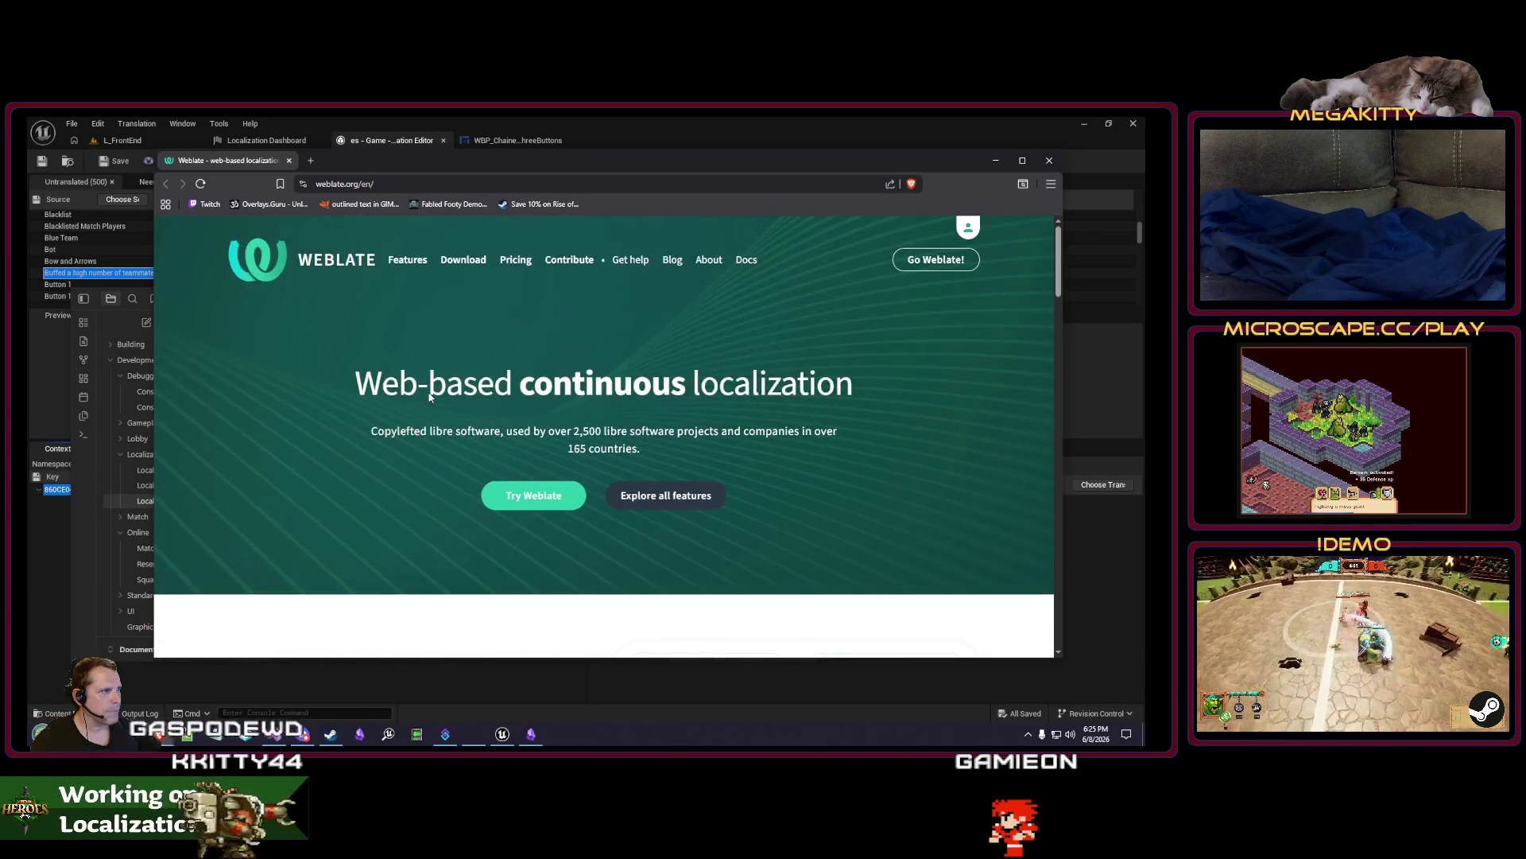
Read Weblate's About page, highlighting the Why Weblate? feature bullets, then return to the home page.
{"action": "left_click", "coordinate": [708, 260]}
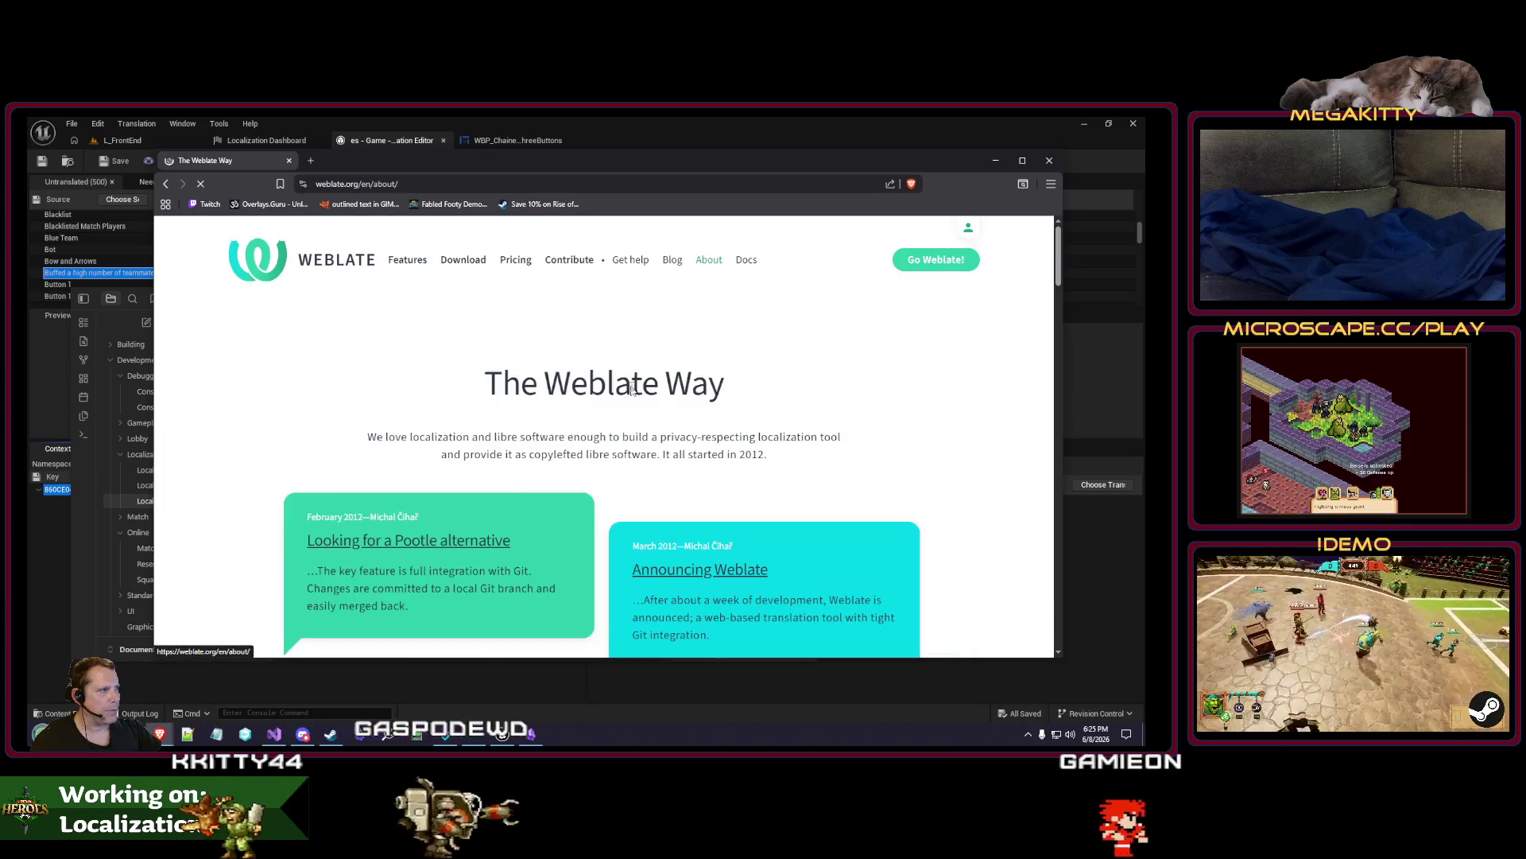
{"action": "scroll", "coordinate": [369, 507], "scroll_direction": "down", "scroll_amount": 1}
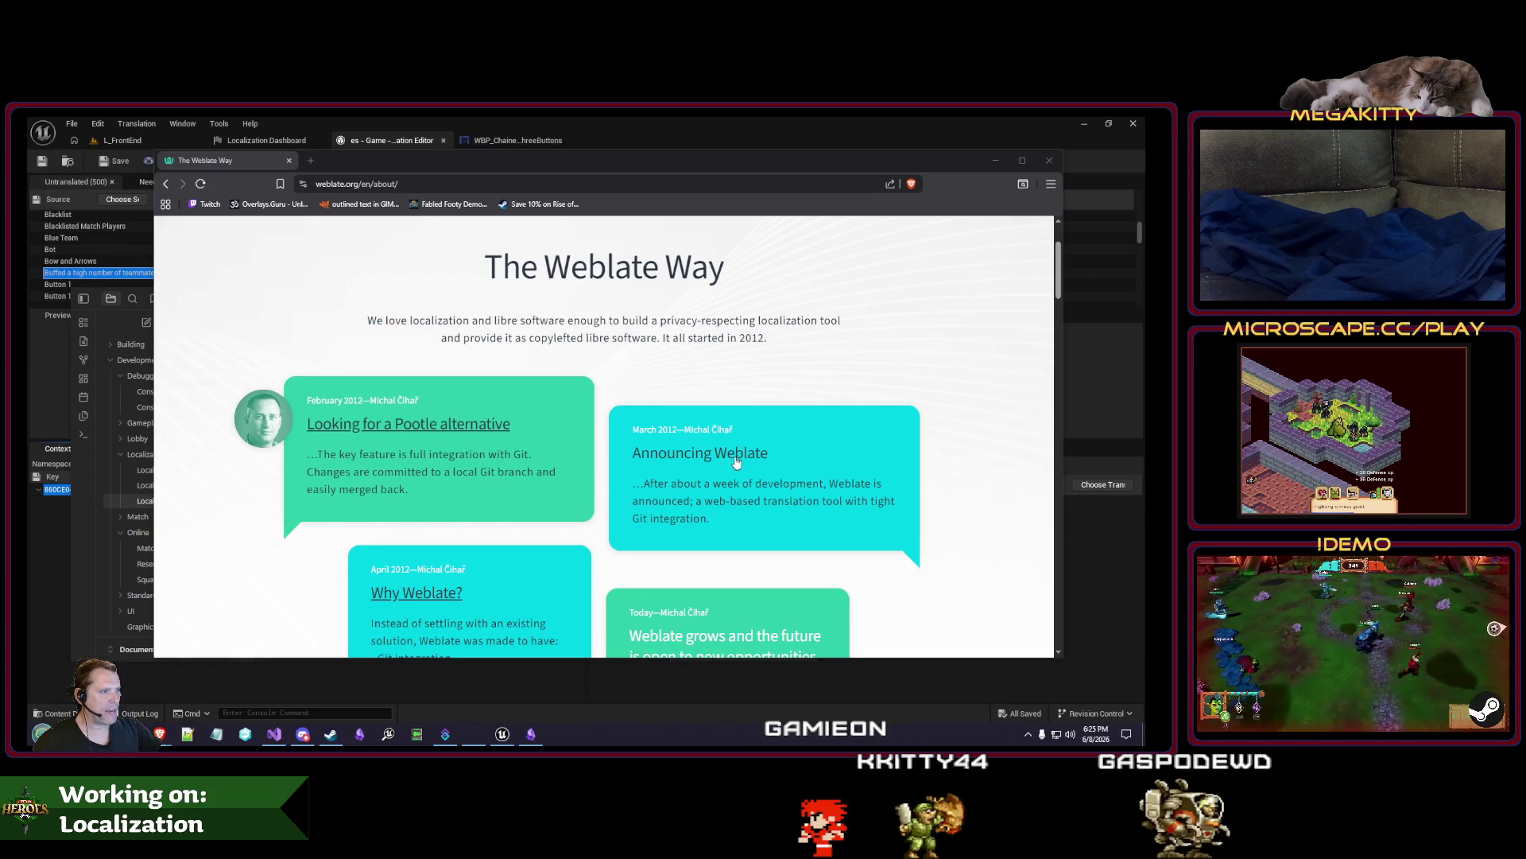
{"action": "scroll", "coordinate": [888, 341], "scroll_direction": "down", "scroll_amount": 1}
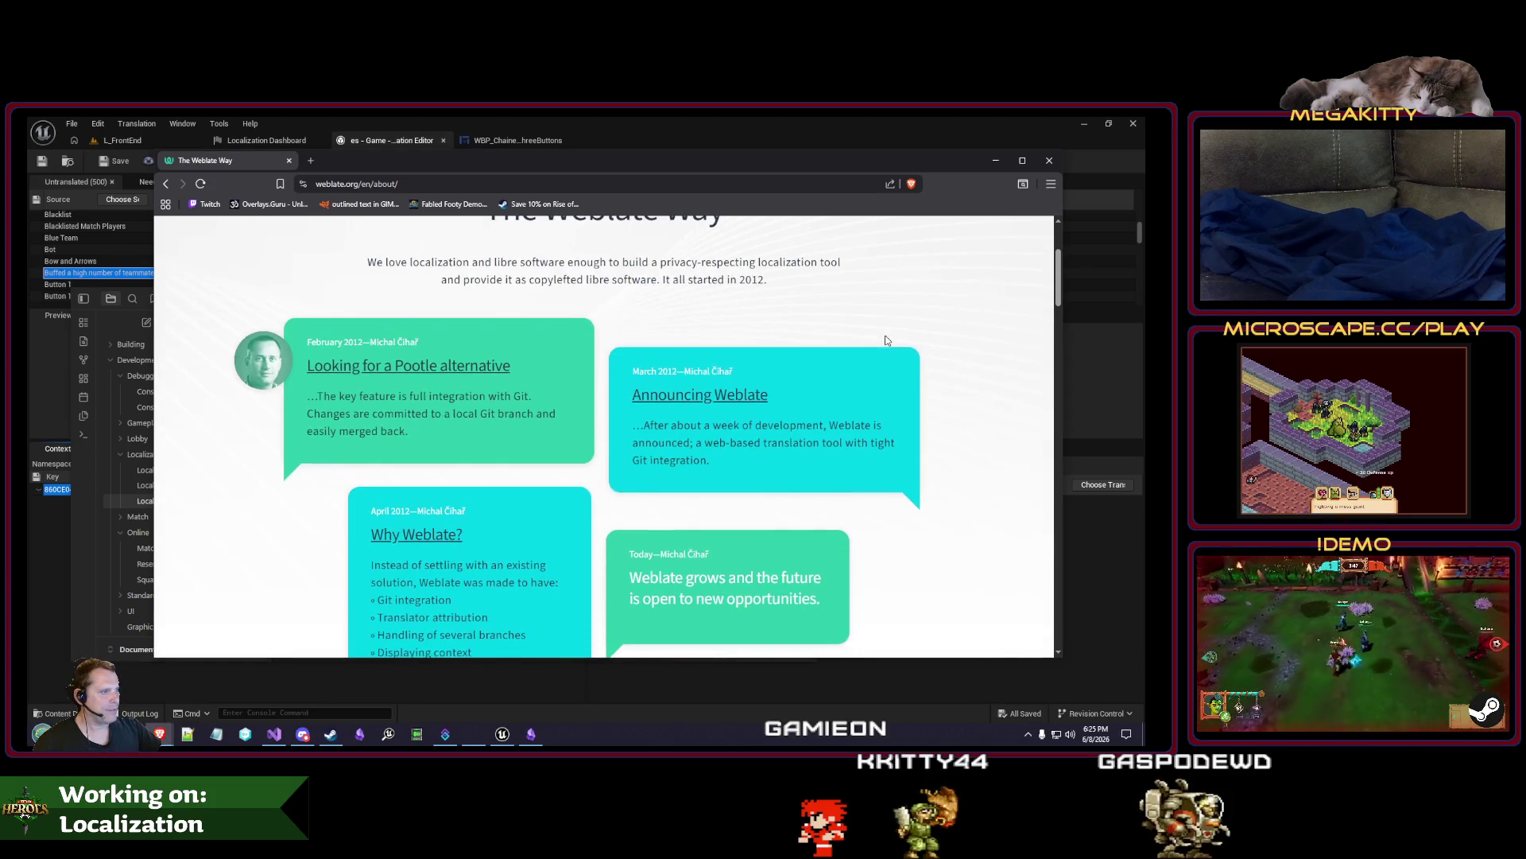
{"action": "scroll", "coordinate": [887, 340], "scroll_direction": "down", "scroll_amount": 1}
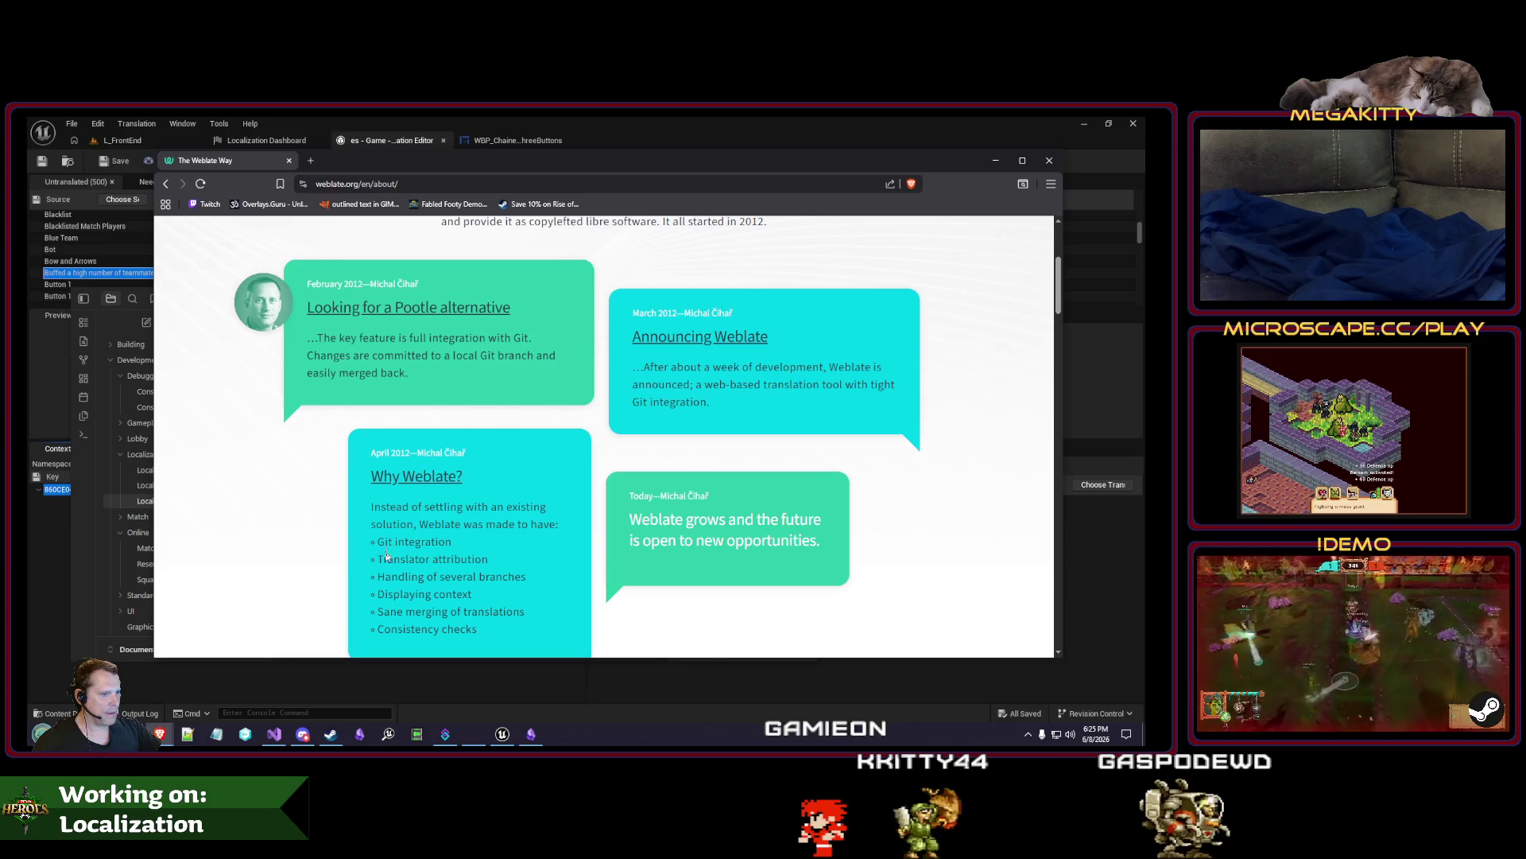
{"action": "left_click_drag", "start_coordinate": [385, 579], "coordinate": [479, 613]}
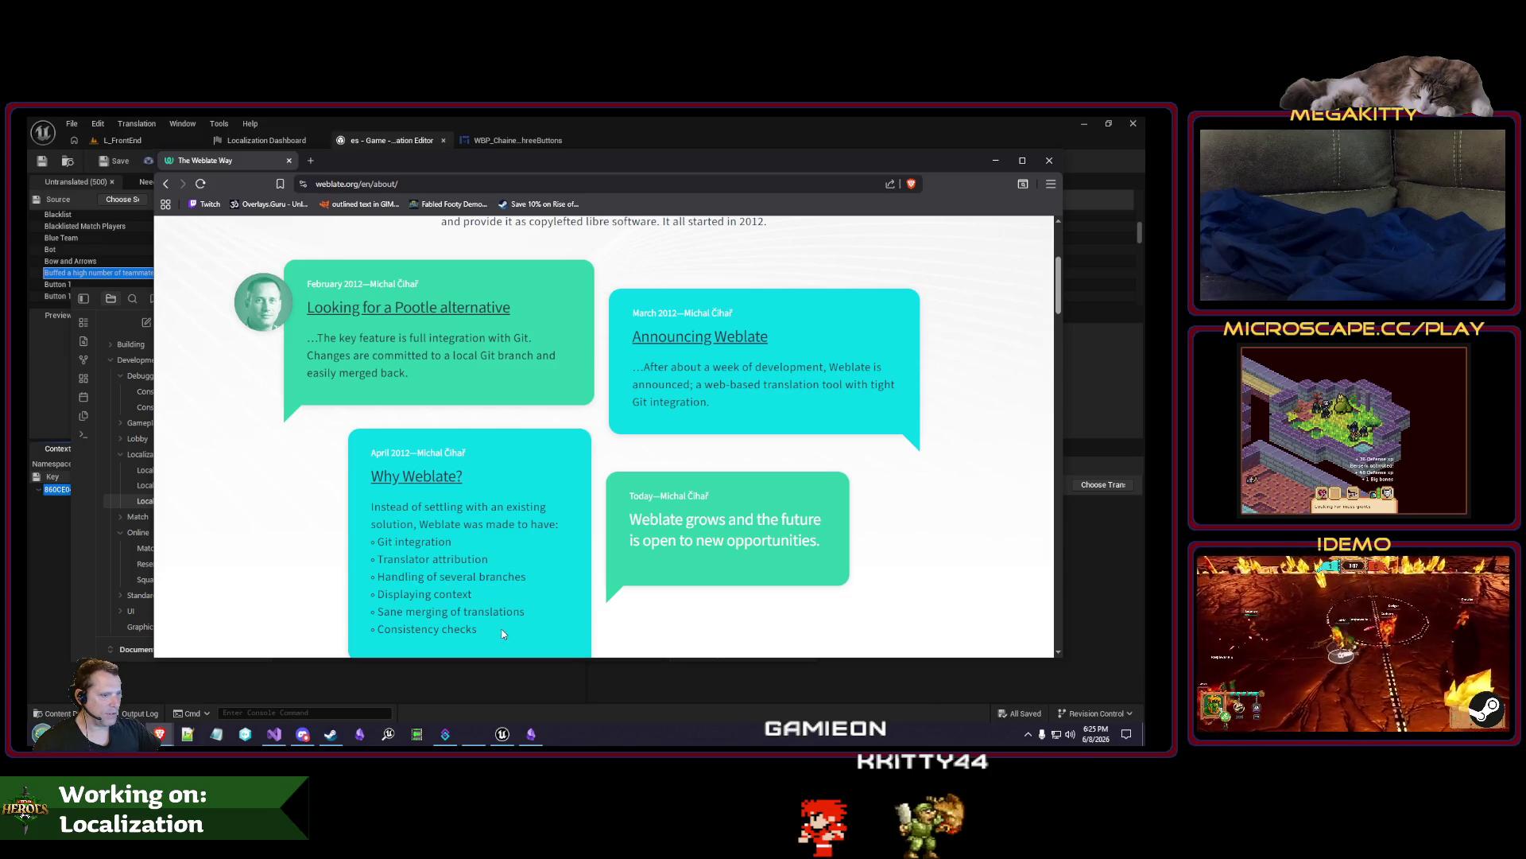
{"action": "left_click", "coordinate": [456, 580]}
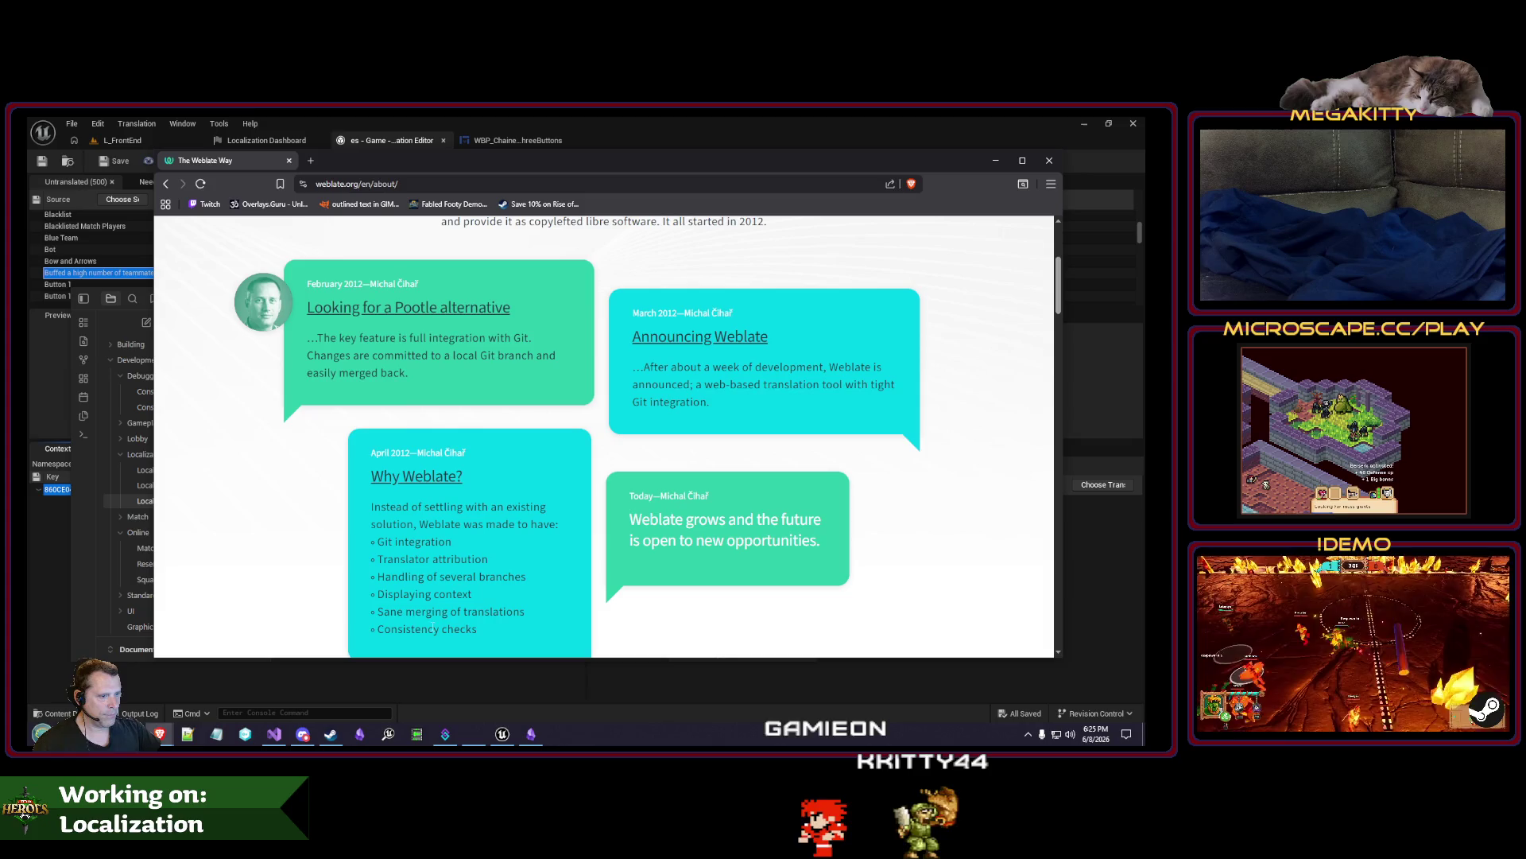
{"action": "left_click_drag", "start_coordinate": [389, 612], "coordinate": [478, 628]}
{"action": "scroll", "coordinate": [691, 536], "scroll_direction": "down", "scroll_amount": 3}
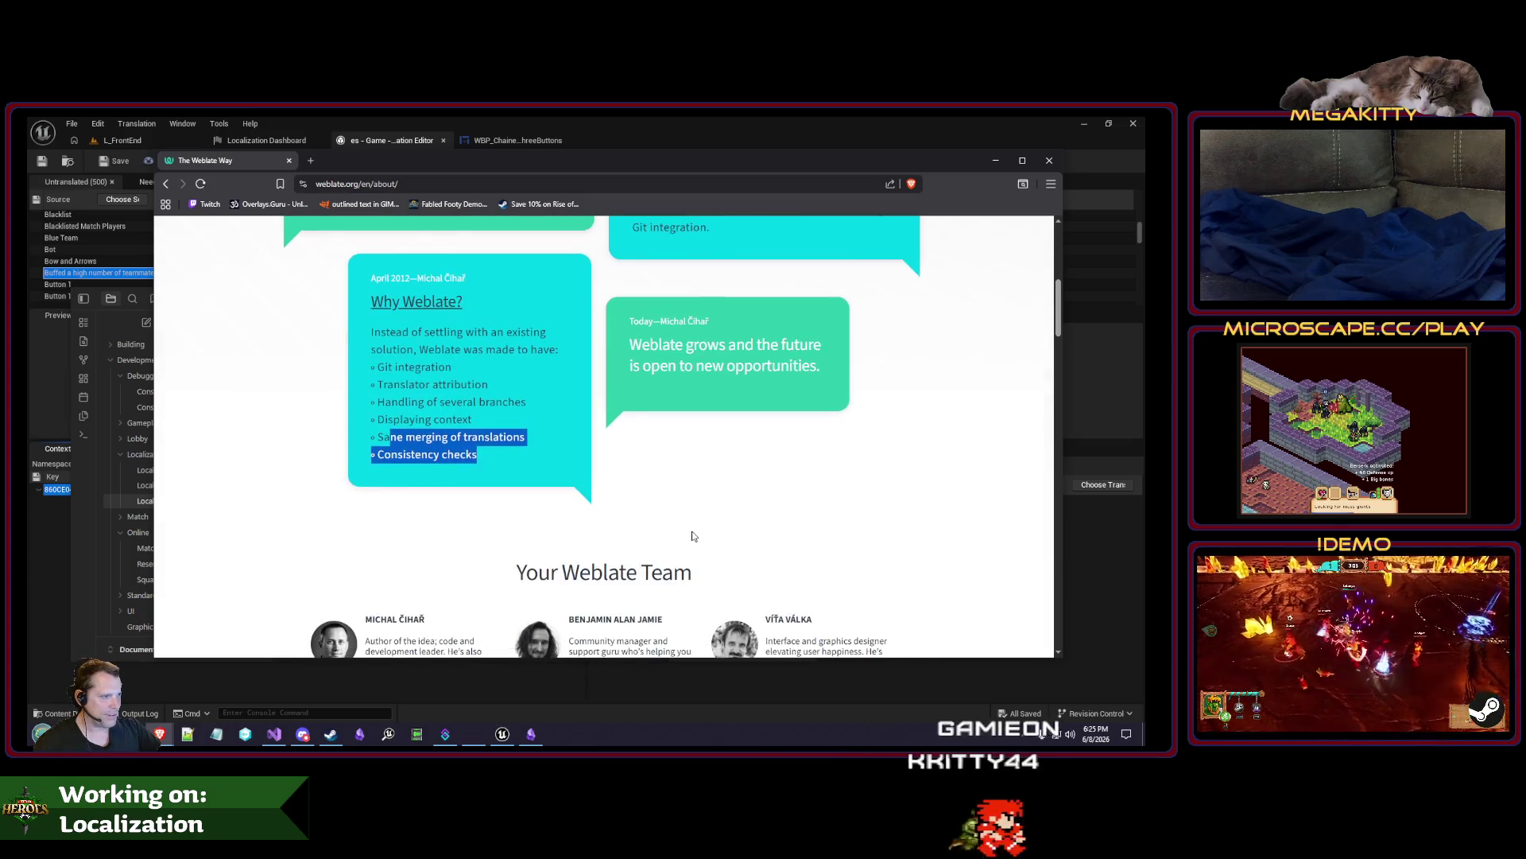
{"action": "scroll", "coordinate": [667, 369], "scroll_direction": "up", "scroll_amount": 7}
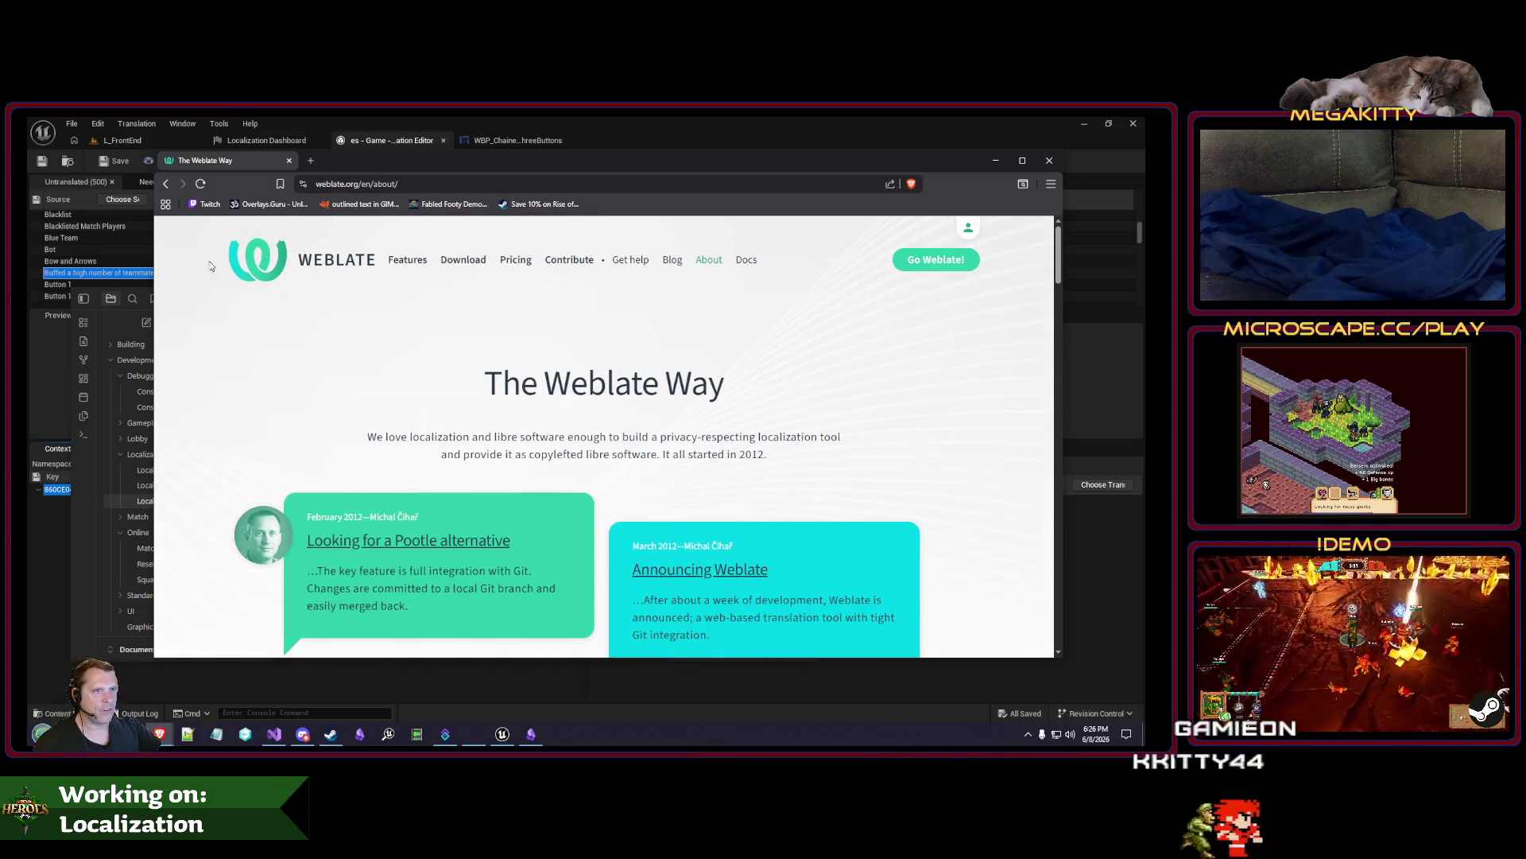
{"action": "left_click", "coordinate": [167, 185]}
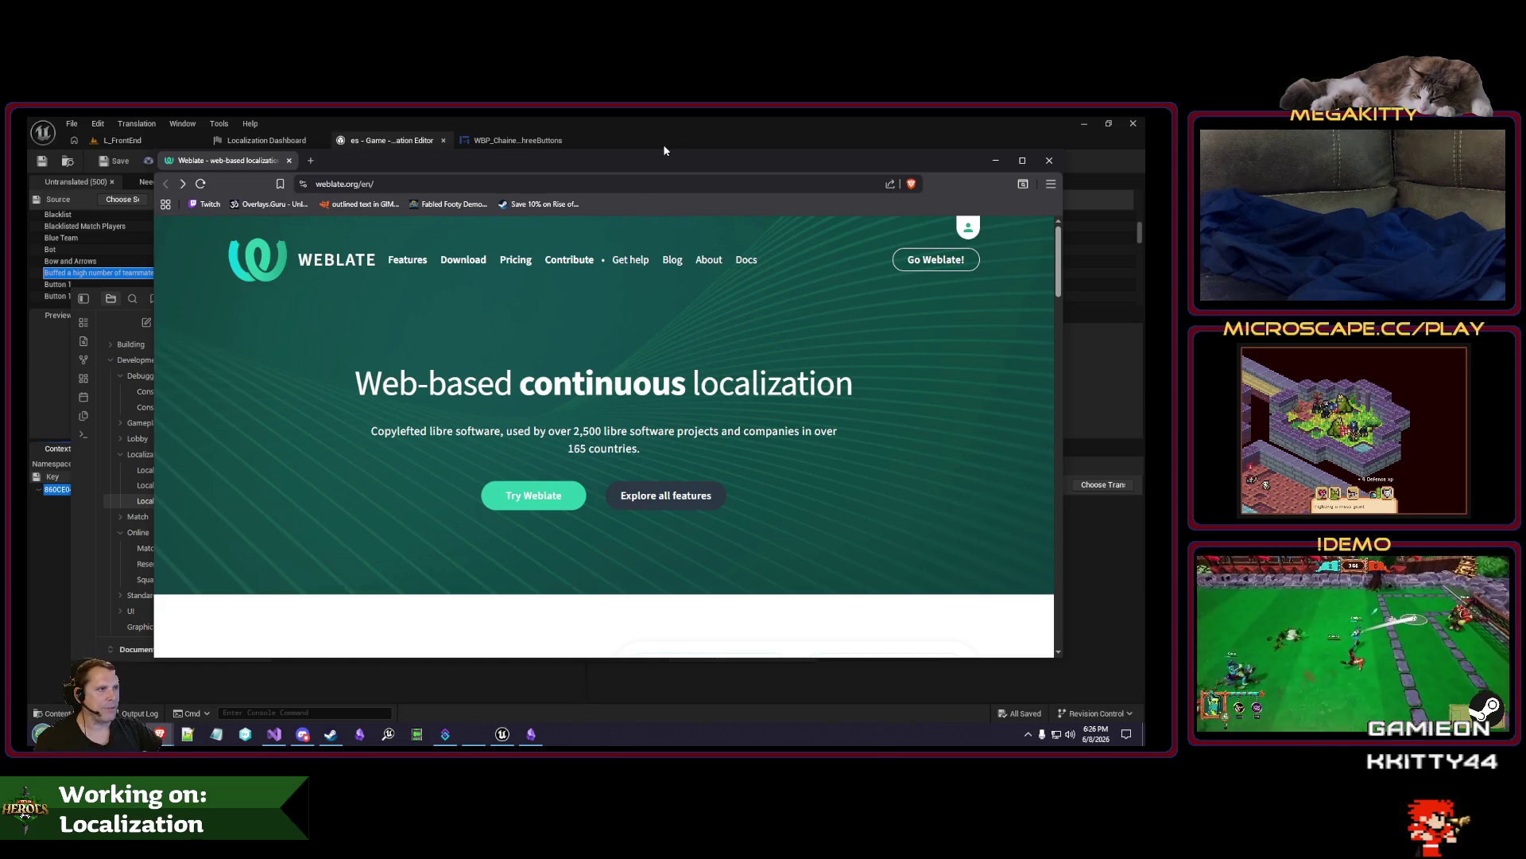
{"action": "mouse_move", "coordinate": [657, 156]}
{"action": "left_mouse_down"}
{"action": "mouse_move", "coordinate": [728, 189]}
{"action": "mouse_move", "coordinate": [714, 188]}
{"action": "left_mouse_up"}
Scroll through the hosted.weblate.org public project table, then close that browser window.
{"action": "left_click", "coordinate": [426, 141]}
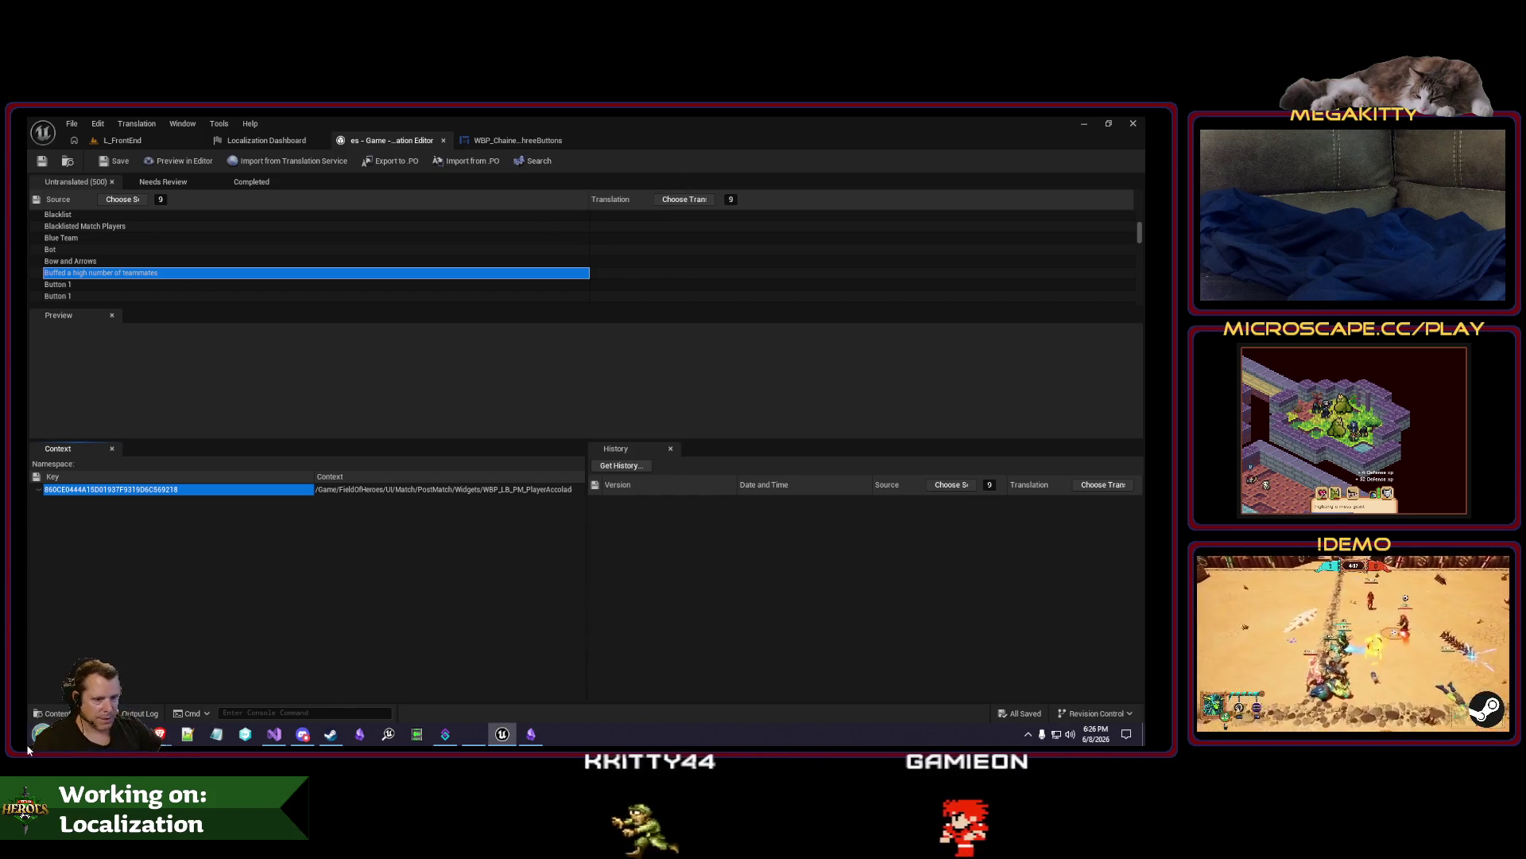
{"action": "mouse_move", "coordinate": [160, 733]}
{"action": "left_click", "coordinate": [190, 704]}
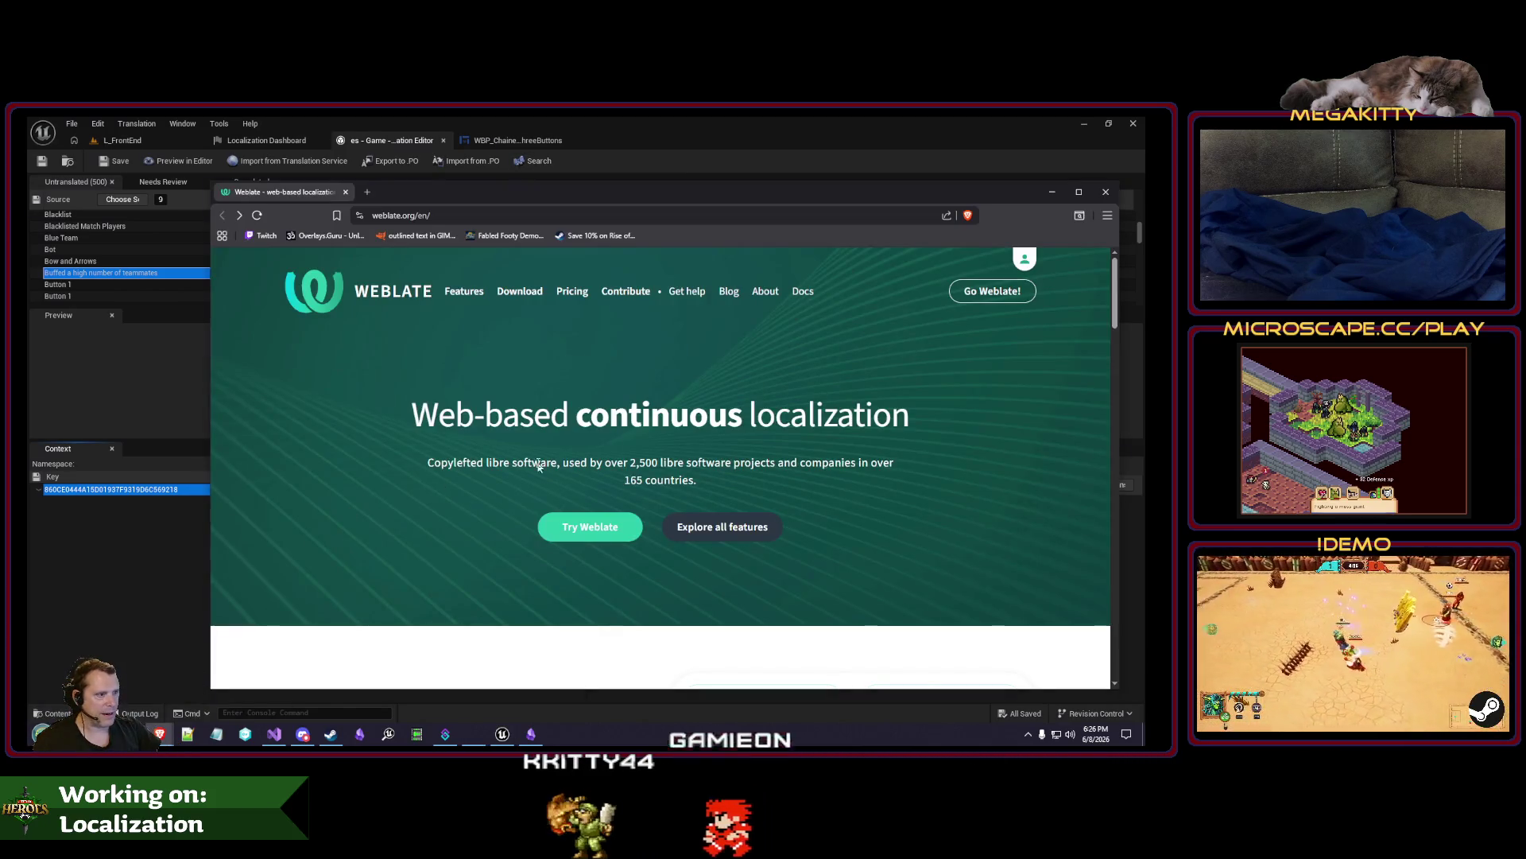
{"action": "left_click_drag", "start_coordinate": [707, 199], "coordinate": [600, 143]}
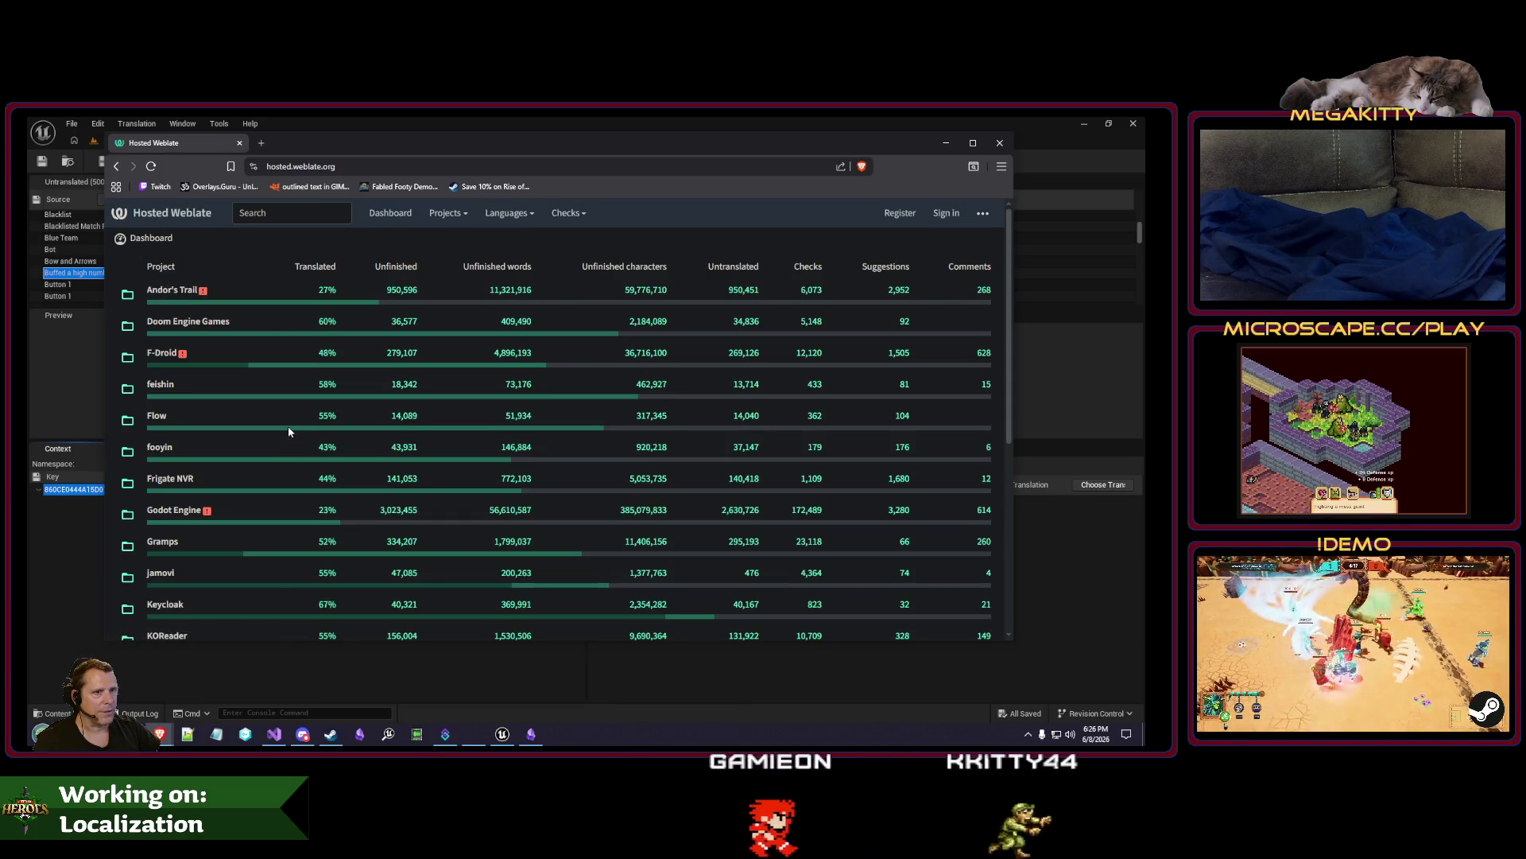
{"action": "scroll", "coordinate": [288, 342], "scroll_direction": "down", "scroll_amount": 2}
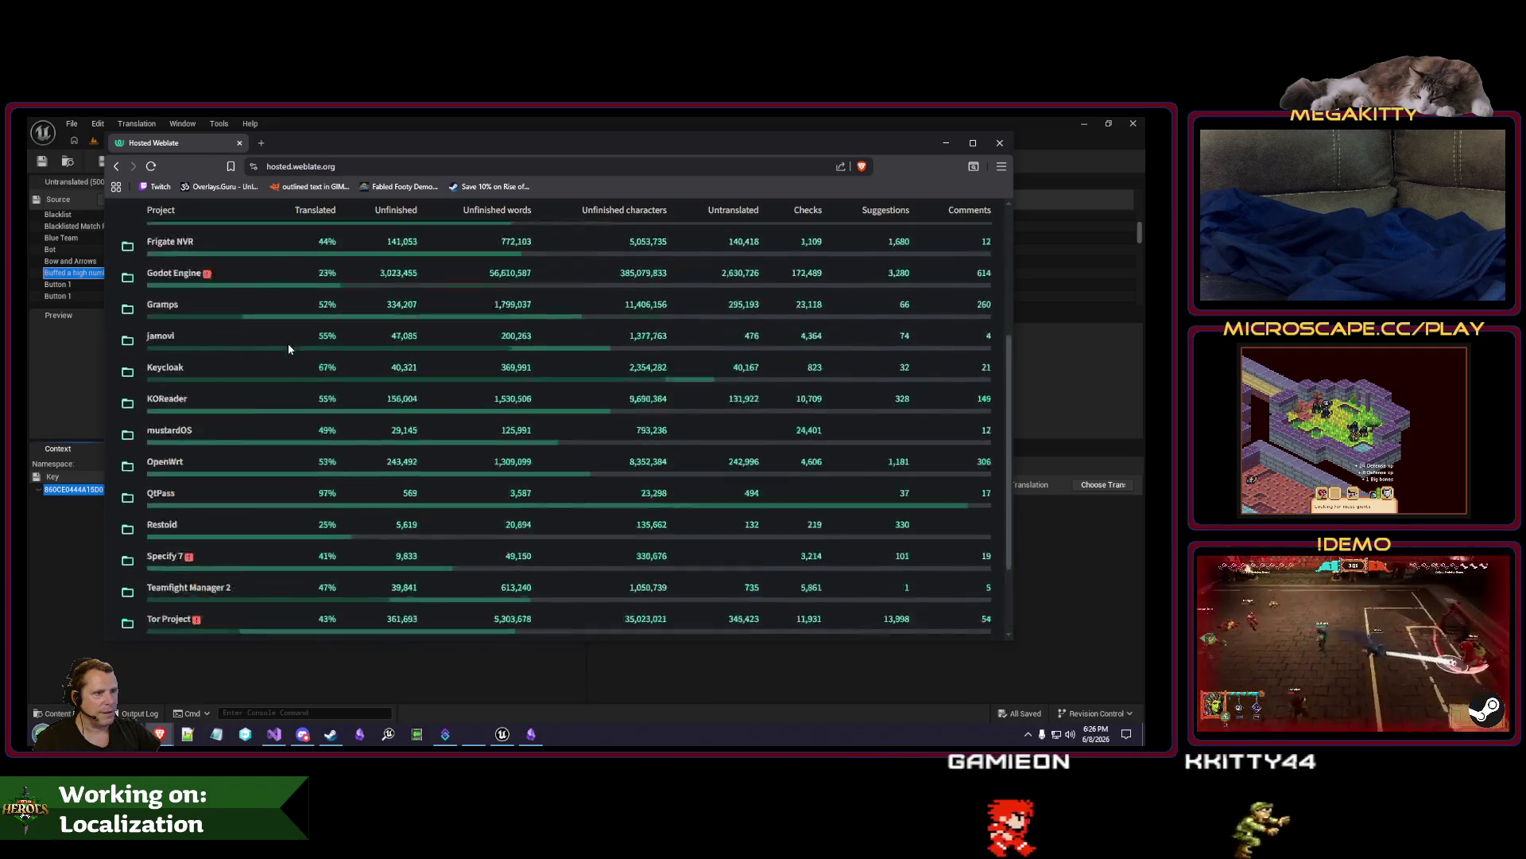
{"action": "scroll", "coordinate": [287, 344], "scroll_direction": "down", "scroll_amount": 5}
{"action": "scroll", "coordinate": [288, 345], "scroll_direction": "up", "scroll_amount": 8}
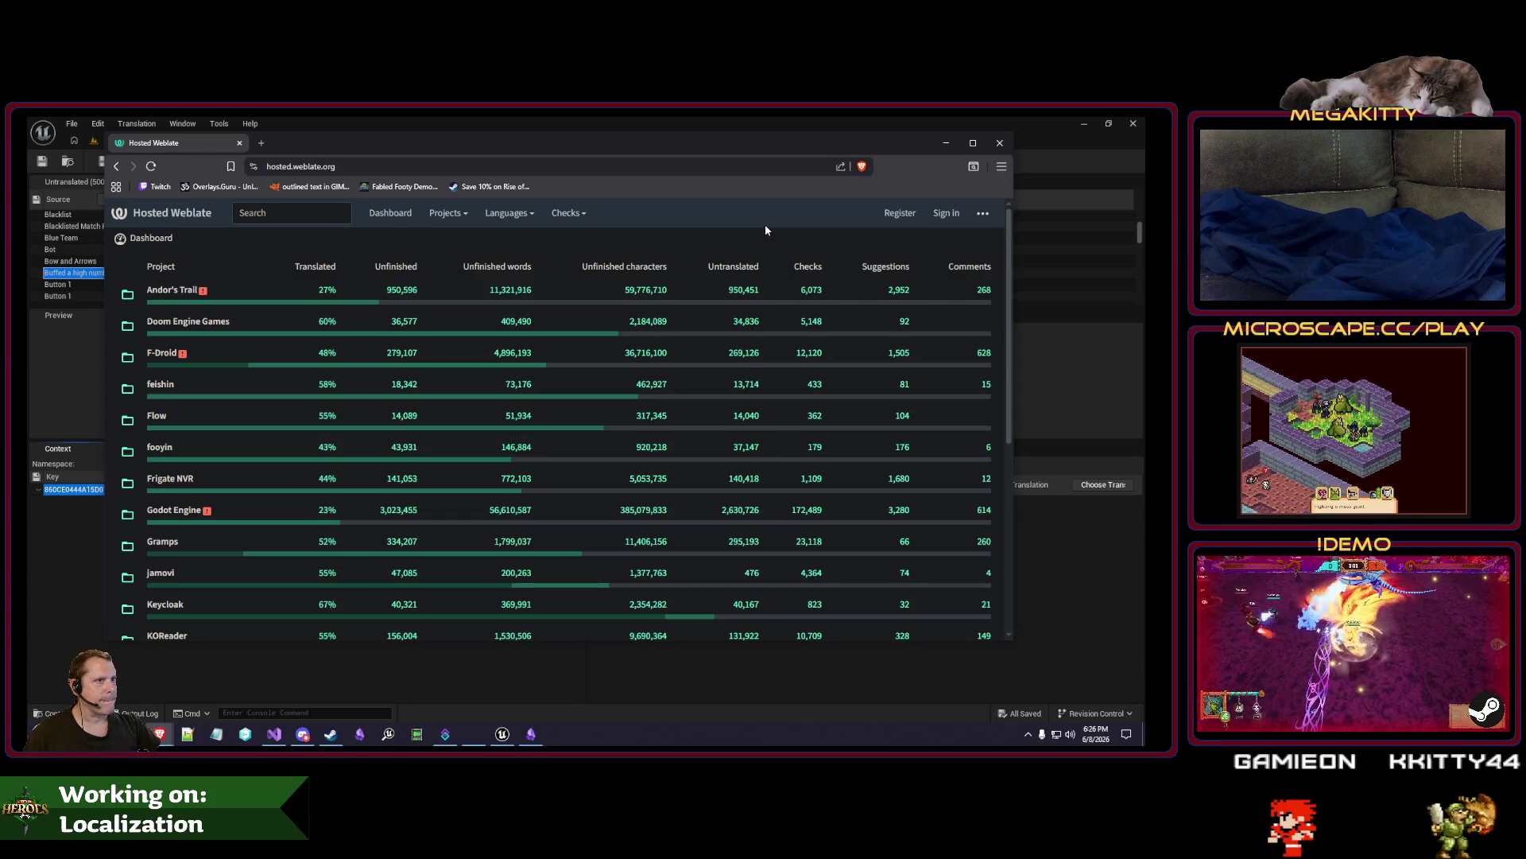
{"action": "left_click", "coordinate": [1001, 144]}
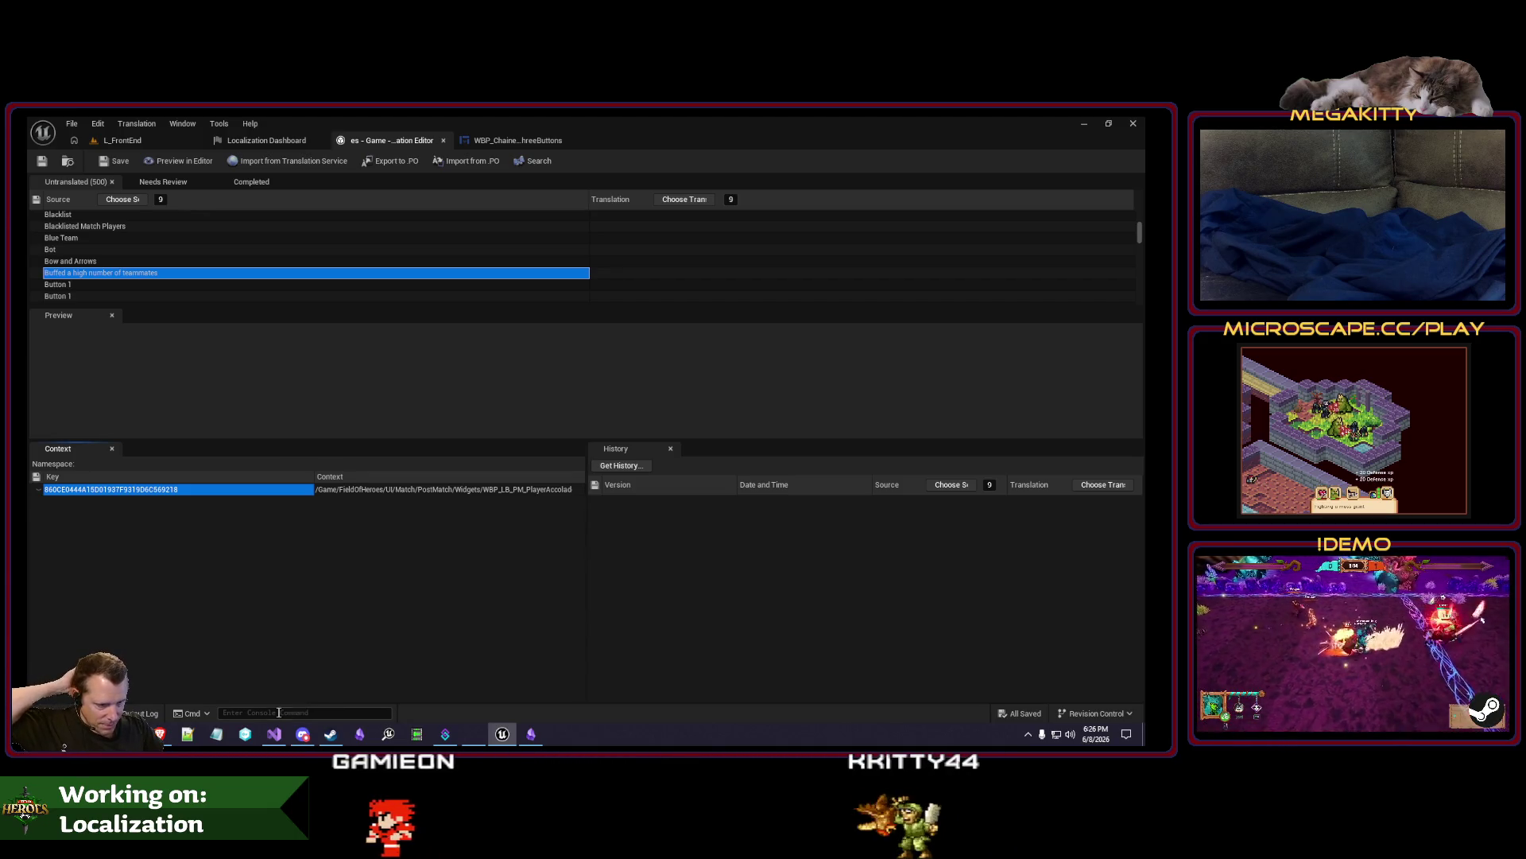
Close the Localization Services note, visit the WBP_ChainedThreeButtons and L_FrontEnd tabs, and shut down Unreal Editor.
{"action": "left_click", "coordinate": [531, 733]}
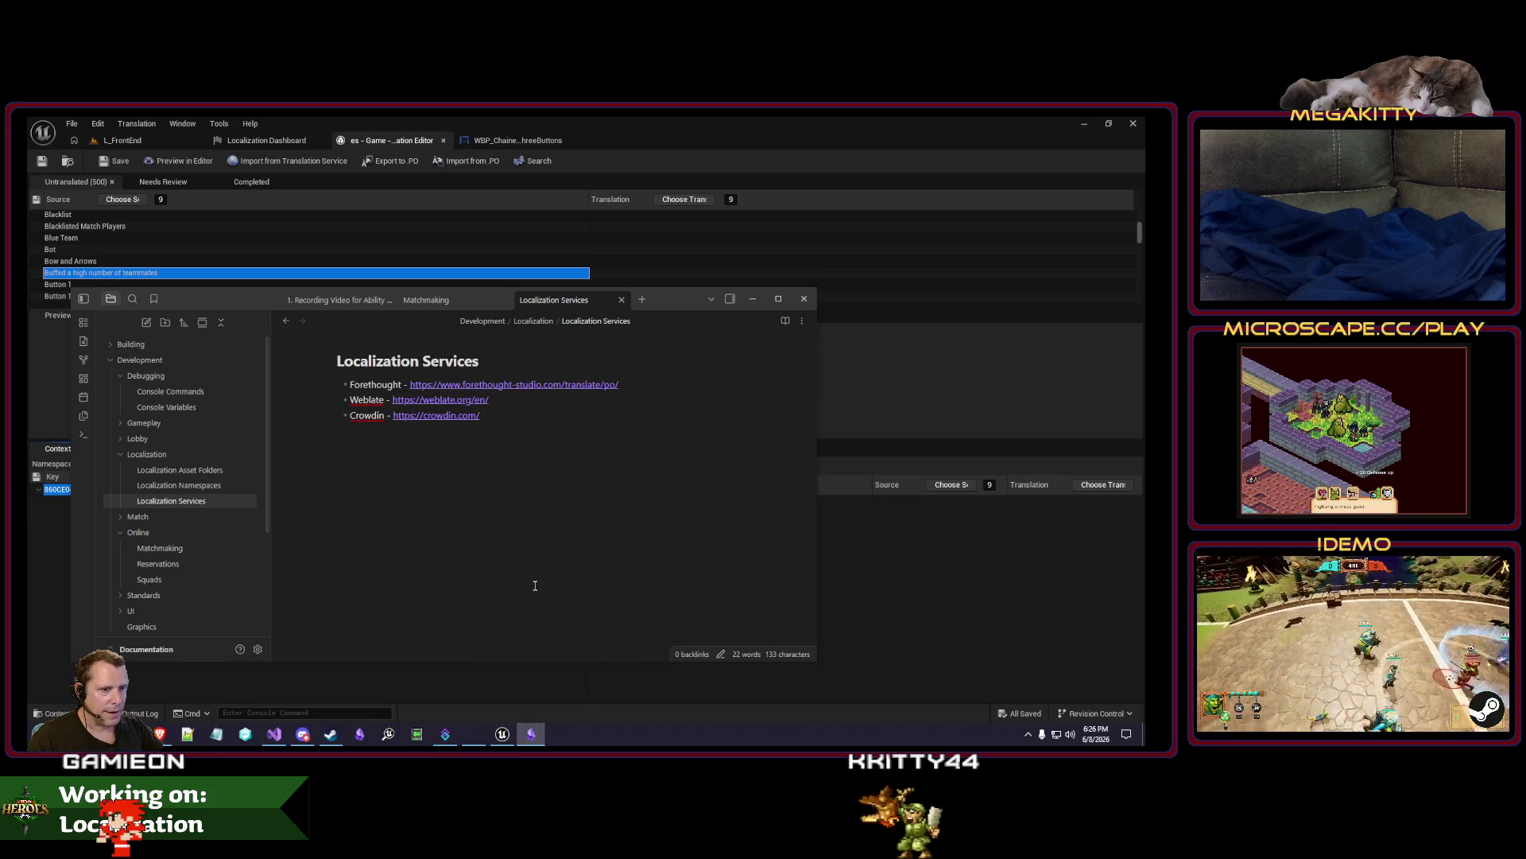
{"action": "key", "text": "alt+F4"}
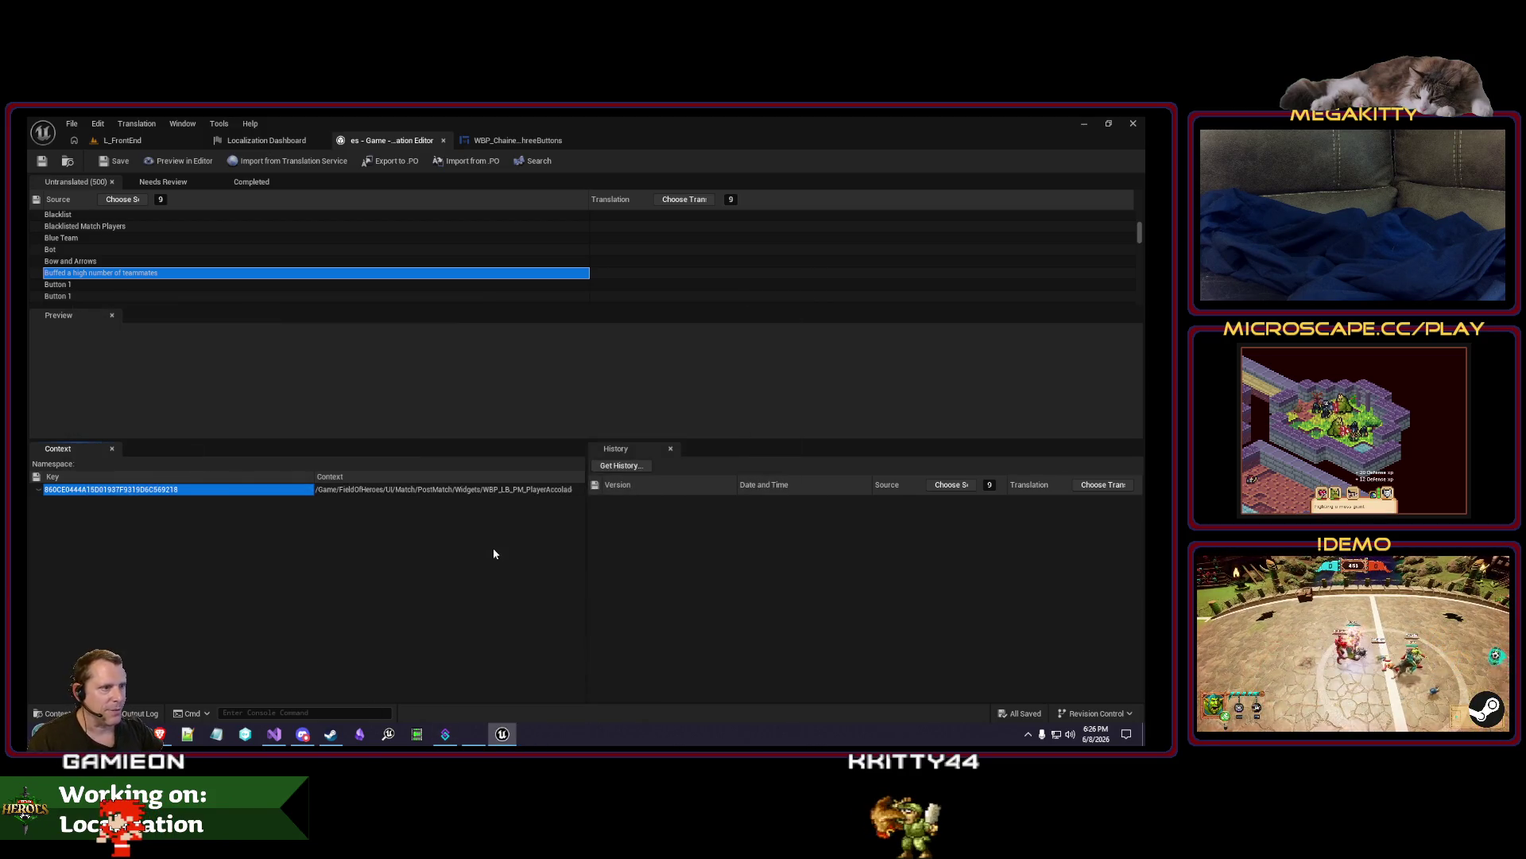
{"action": "left_click", "coordinate": [515, 142]}
{"action": "left_click", "coordinate": [122, 140]}
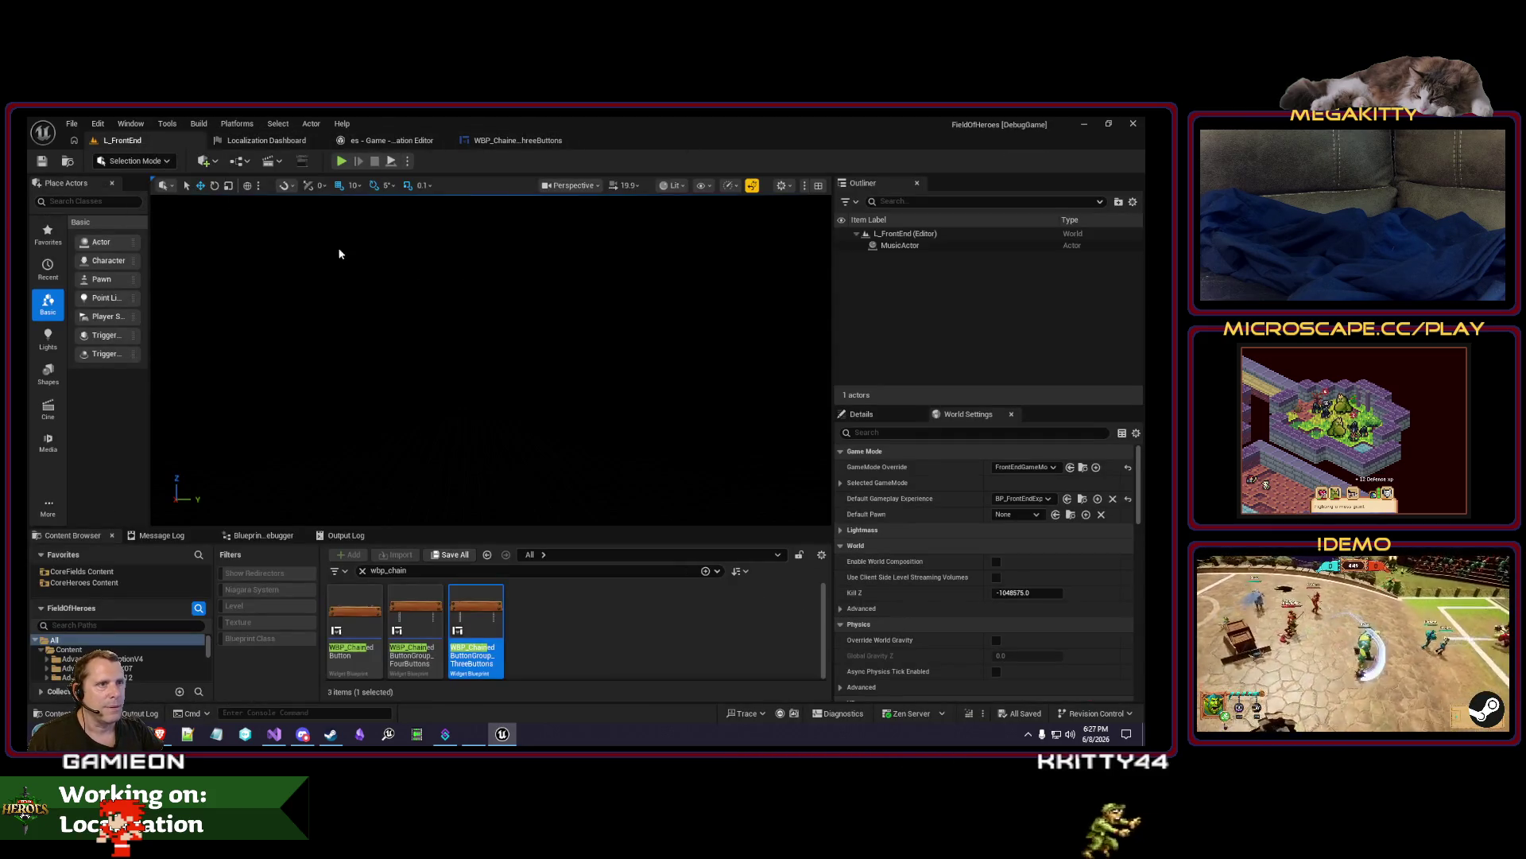
{"action": "left_click", "coordinate": [1141, 123]}
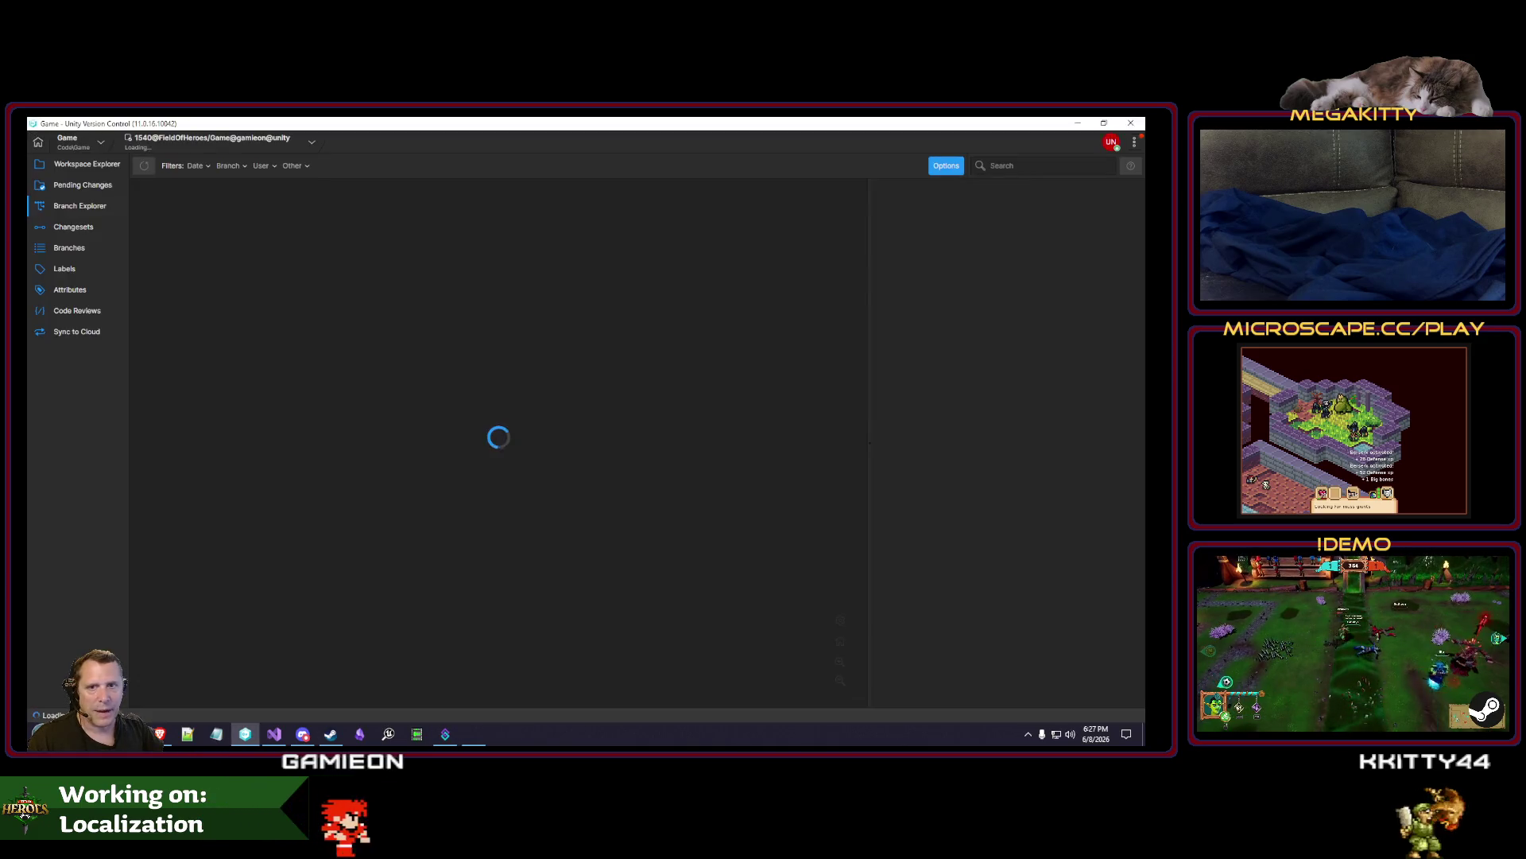
Review the pending diffs for FieldOfHeroesVersion.h, DefaultEditor.ini, appearance.json, core-plugins.json and workspace.json.
{"action": "left_click", "coordinate": [85, 185]}
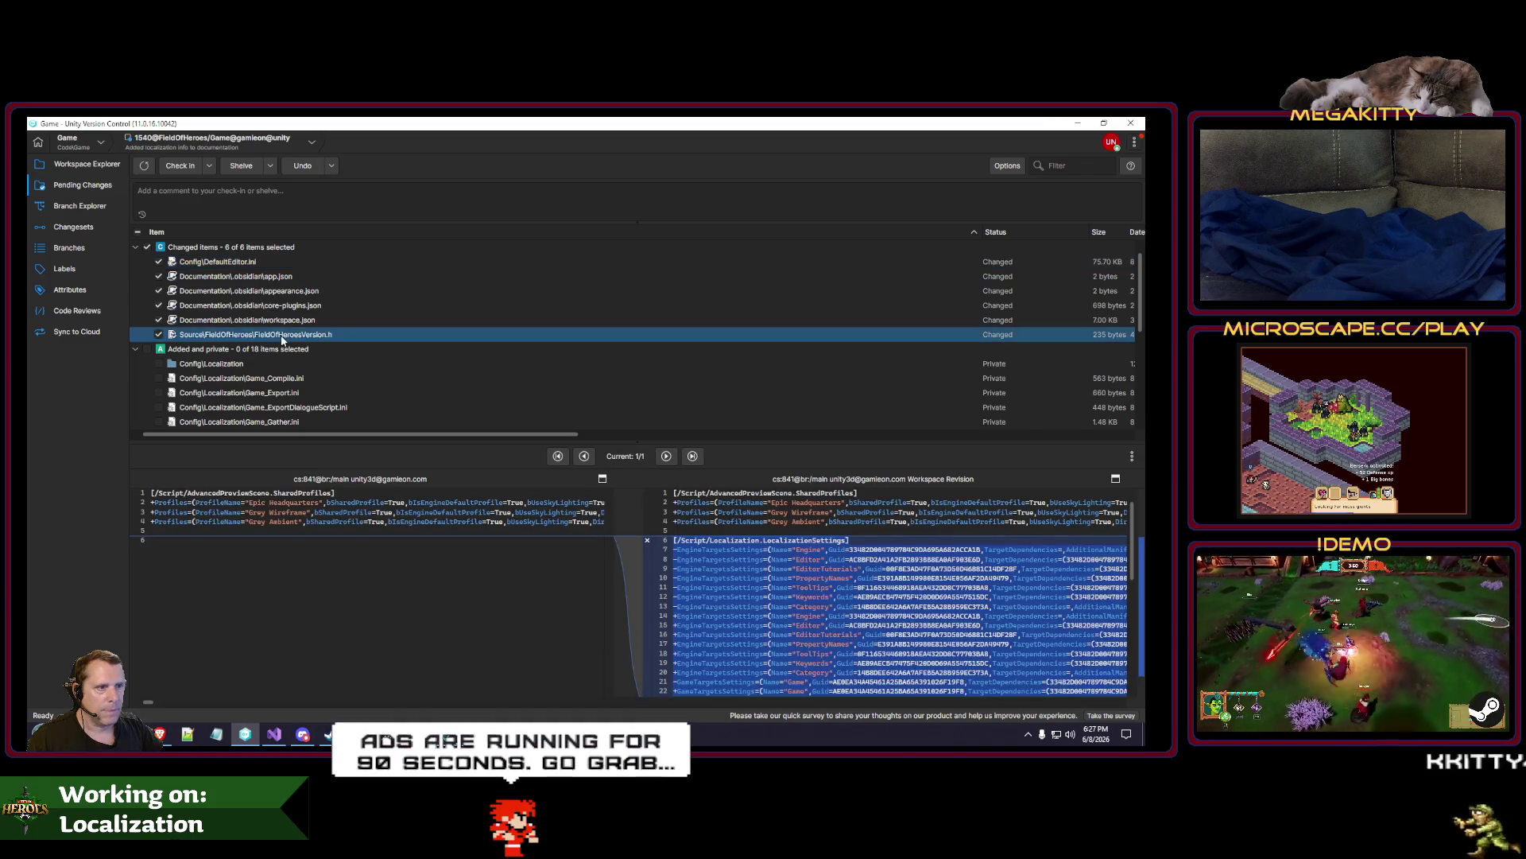
{"action": "left_click", "coordinate": [279, 336]}
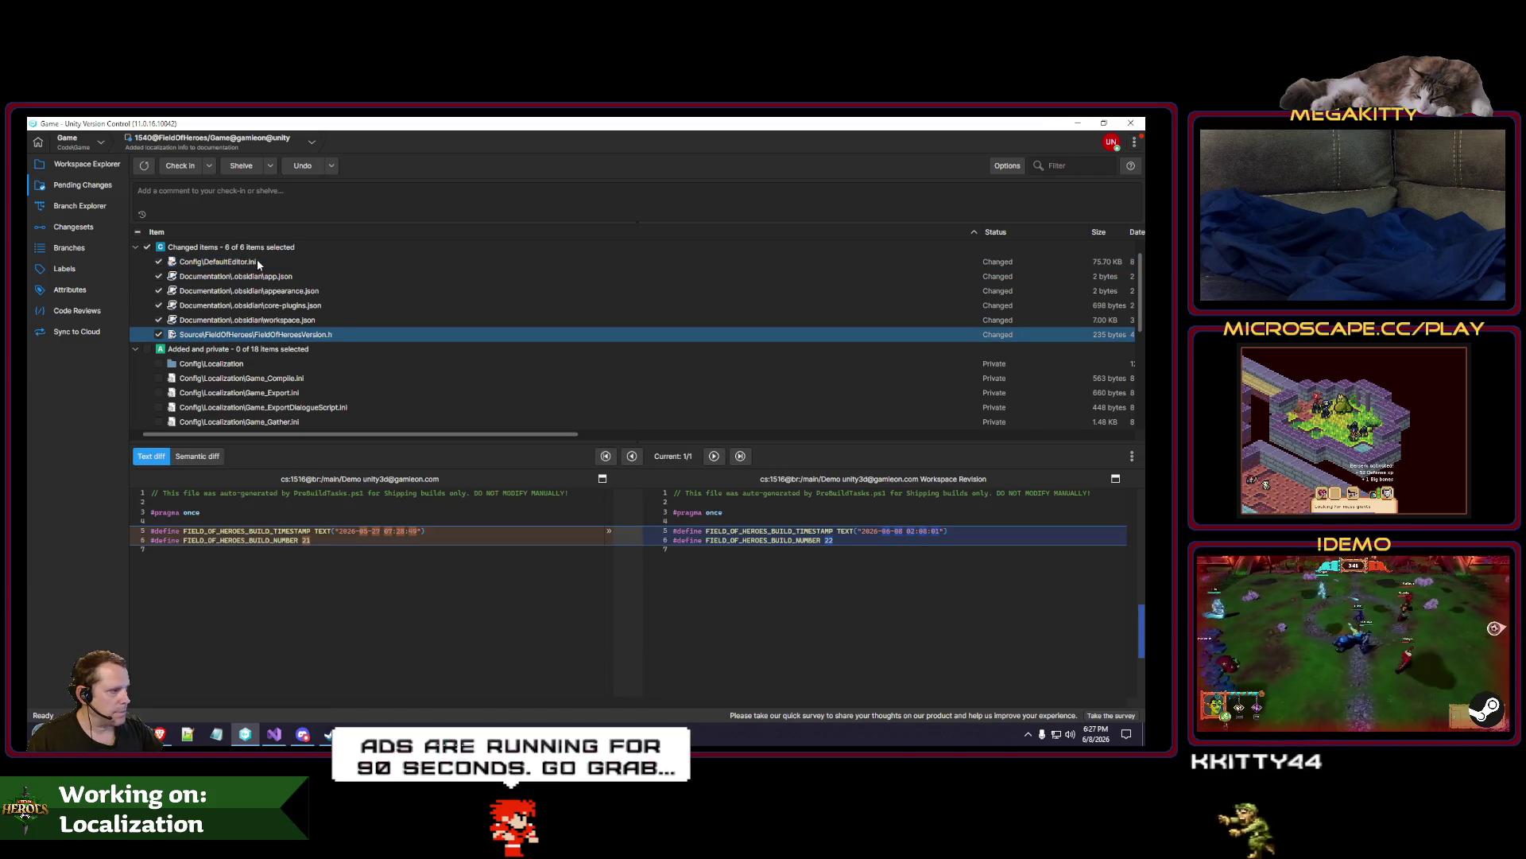
{"action": "left_click", "coordinate": [256, 262]}
{"action": "left_click", "coordinate": [308, 321], "text": "shift"}
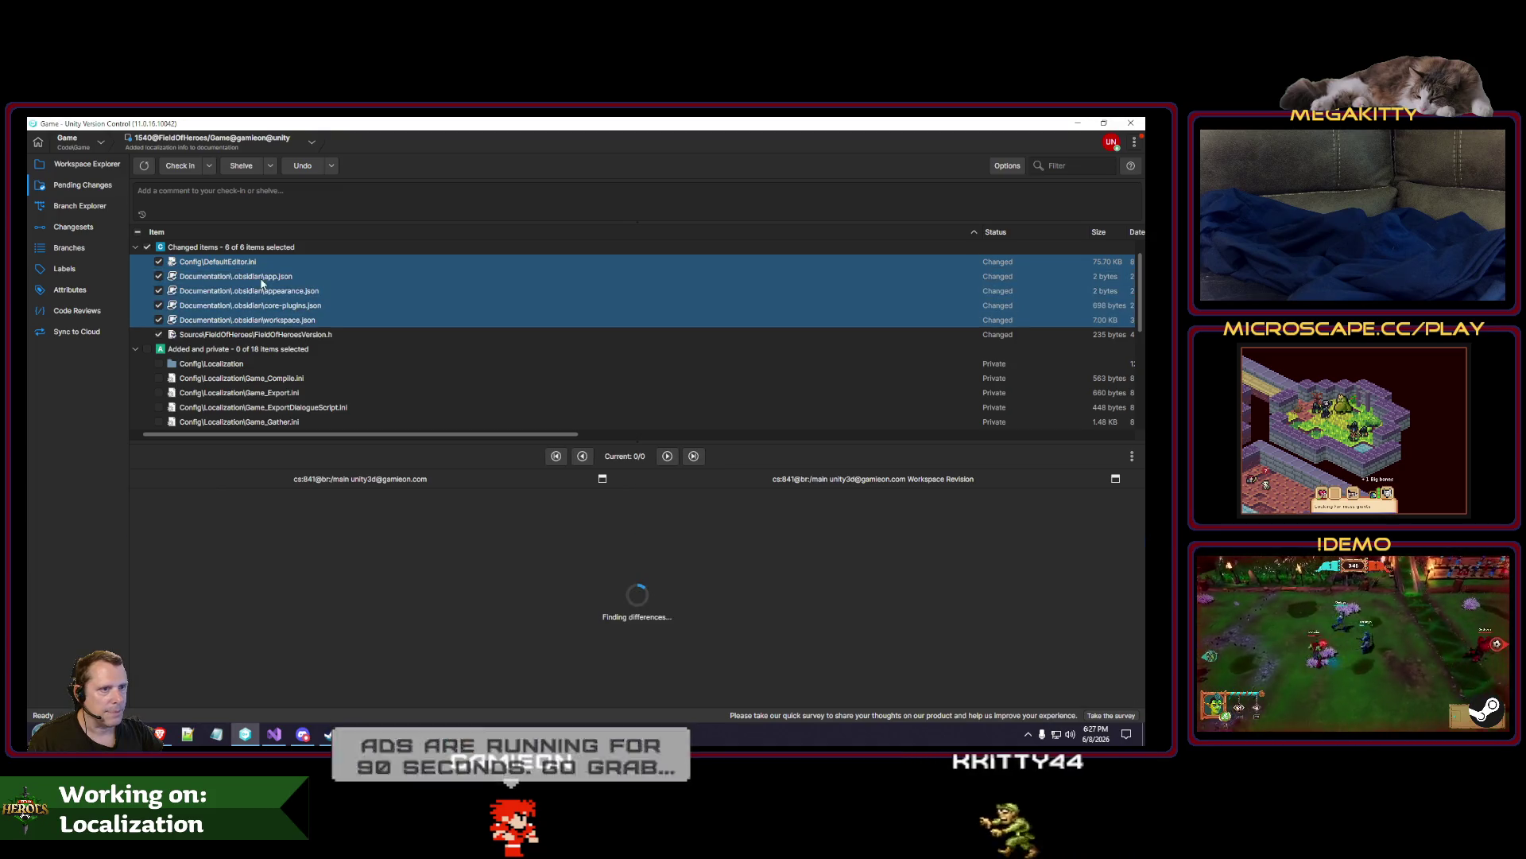
{"action": "left_click", "coordinate": [262, 291]}
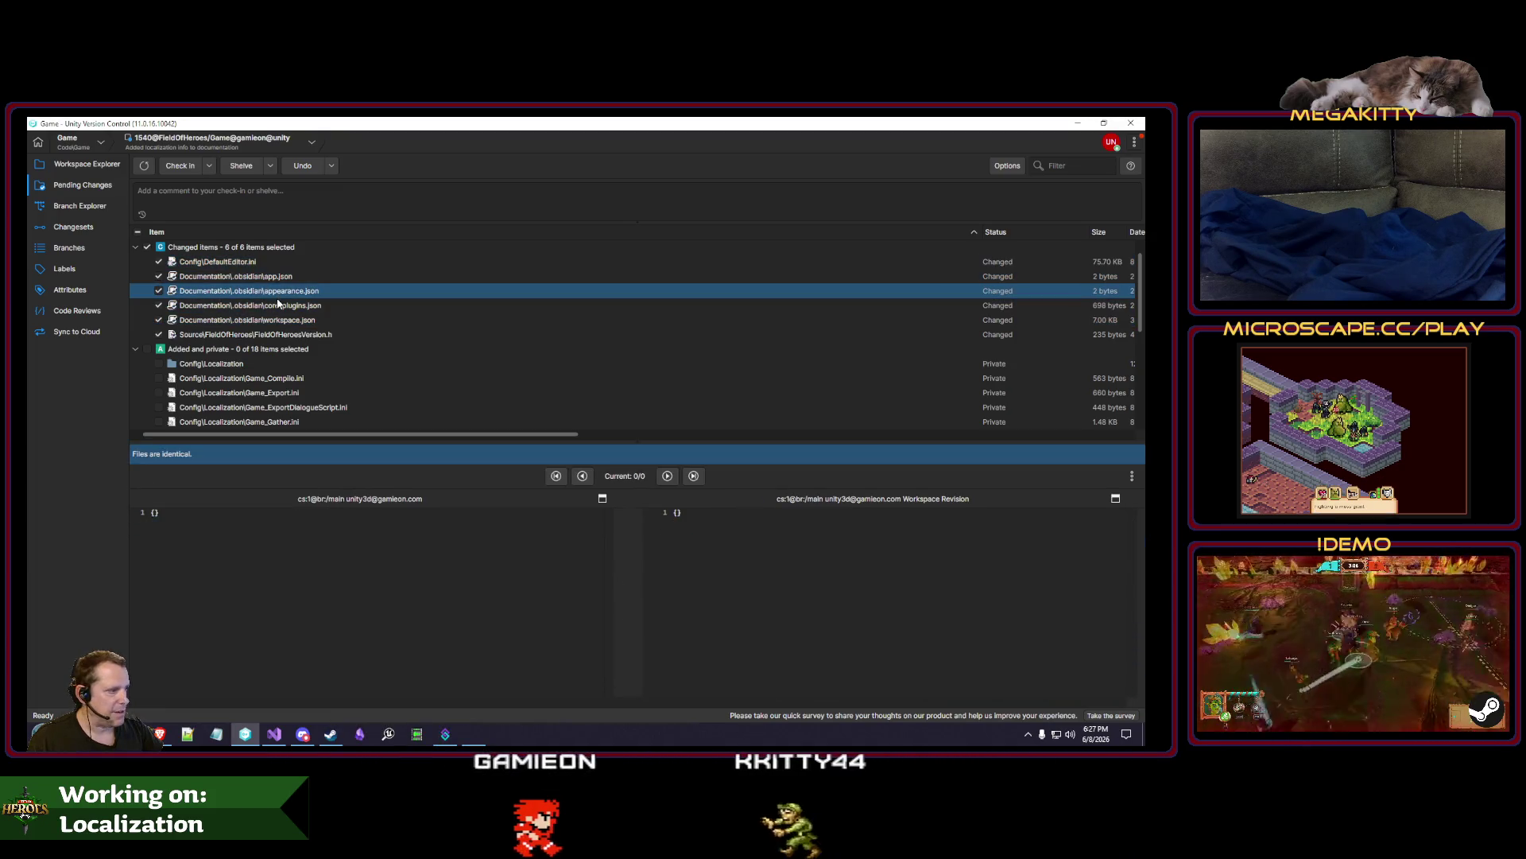
{"action": "left_click", "coordinate": [271, 306]}
{"action": "left_click", "coordinate": [280, 321]}
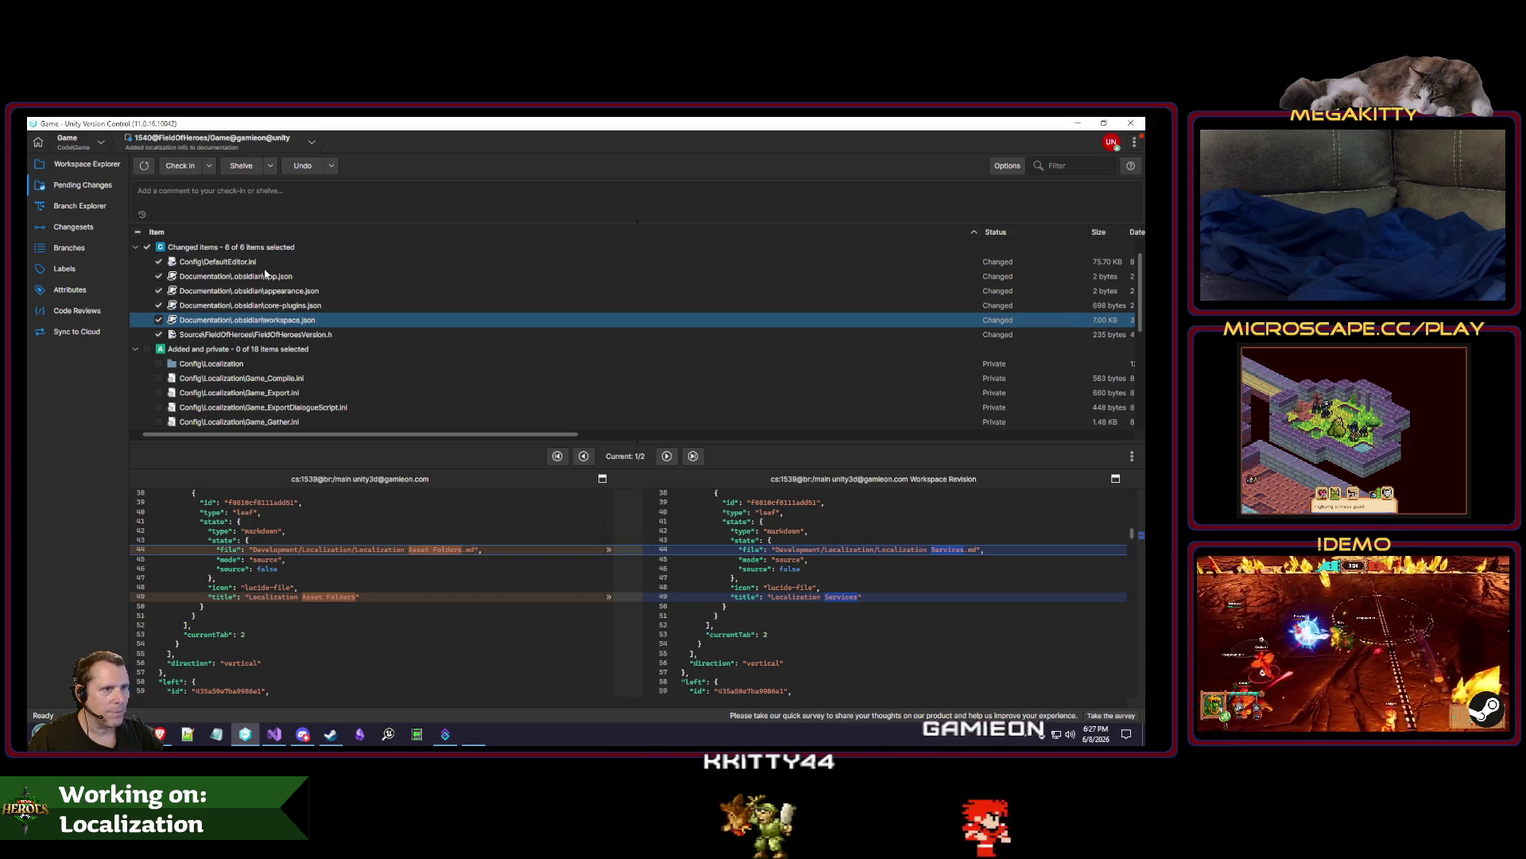
{"action": "key", "text": "Up"}
{"action": "key", "text": "Up"}
{"action": "key", "text": "Up"}
Undo the changes to the five config and Obsidian files.
{"action": "left_click", "coordinate": [293, 320], "text": "shift"}
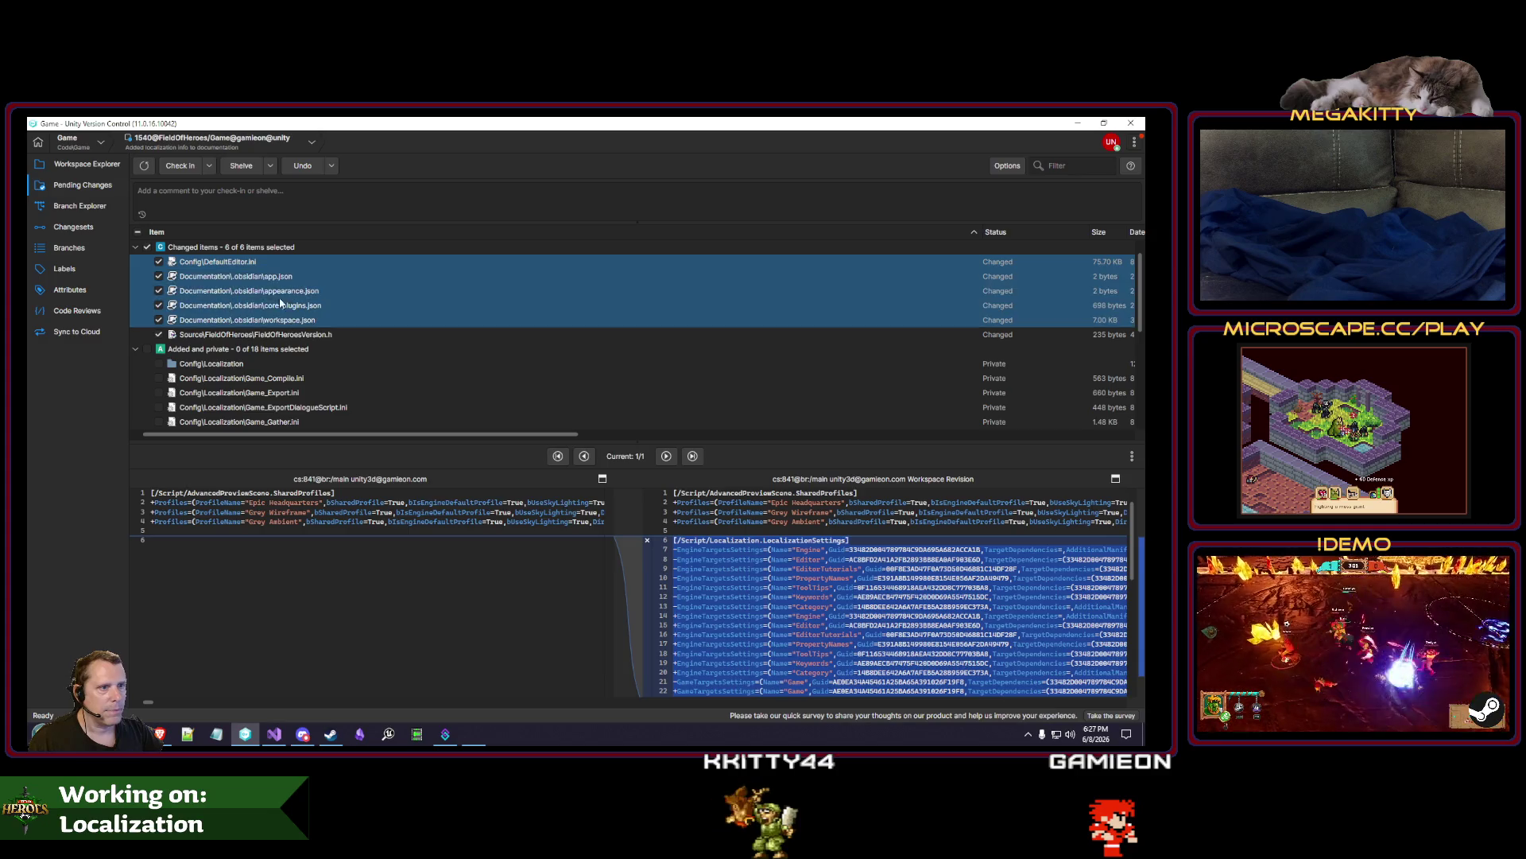
{"action": "right_click", "coordinate": [270, 316]}
{"action": "left_click", "coordinate": [279, 327]}
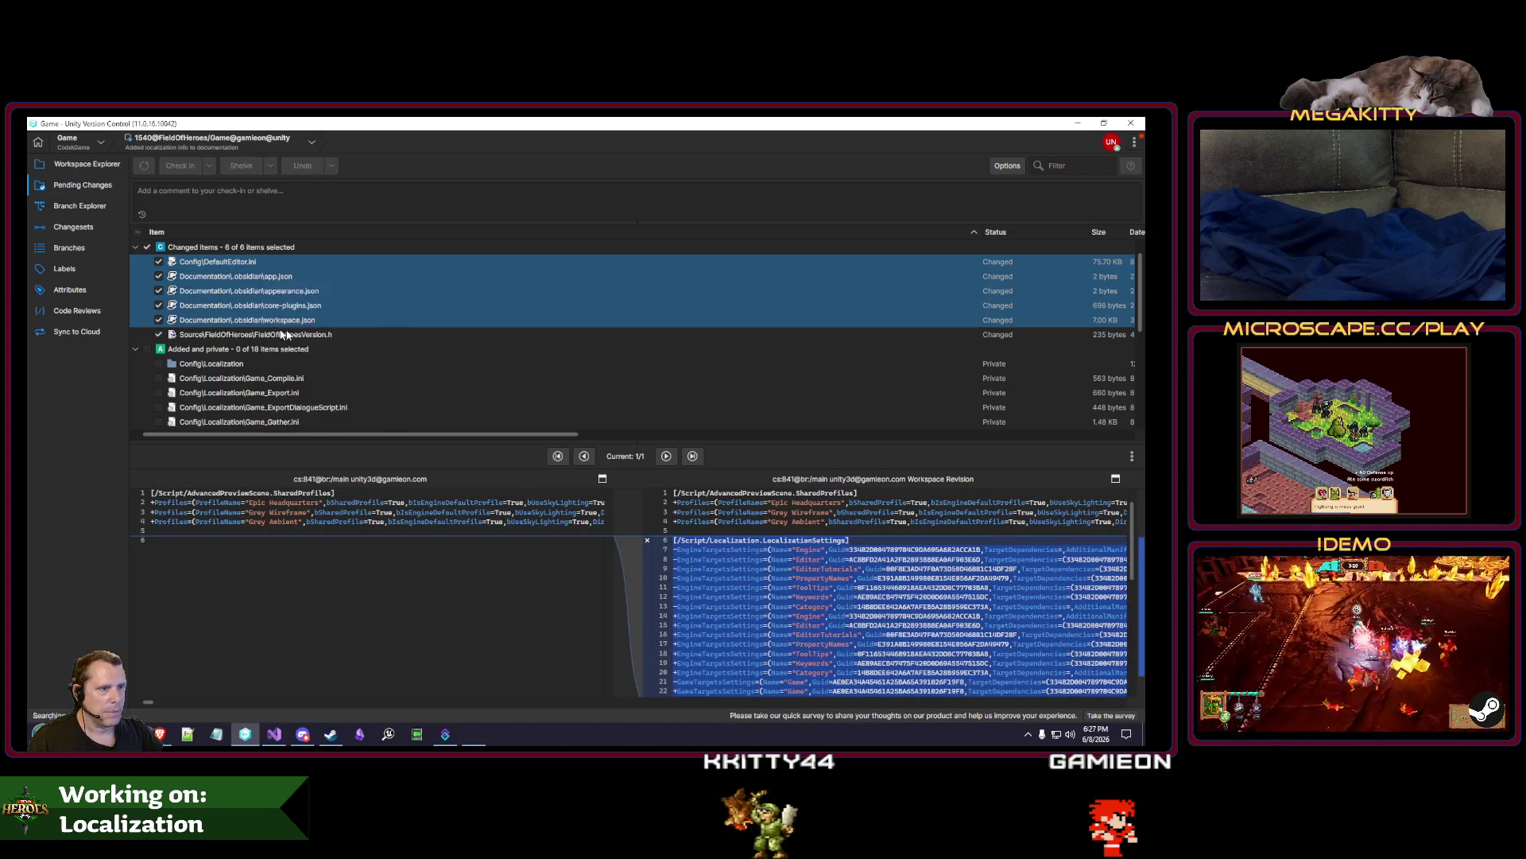
{"action": "left_click", "coordinate": [636, 442]}
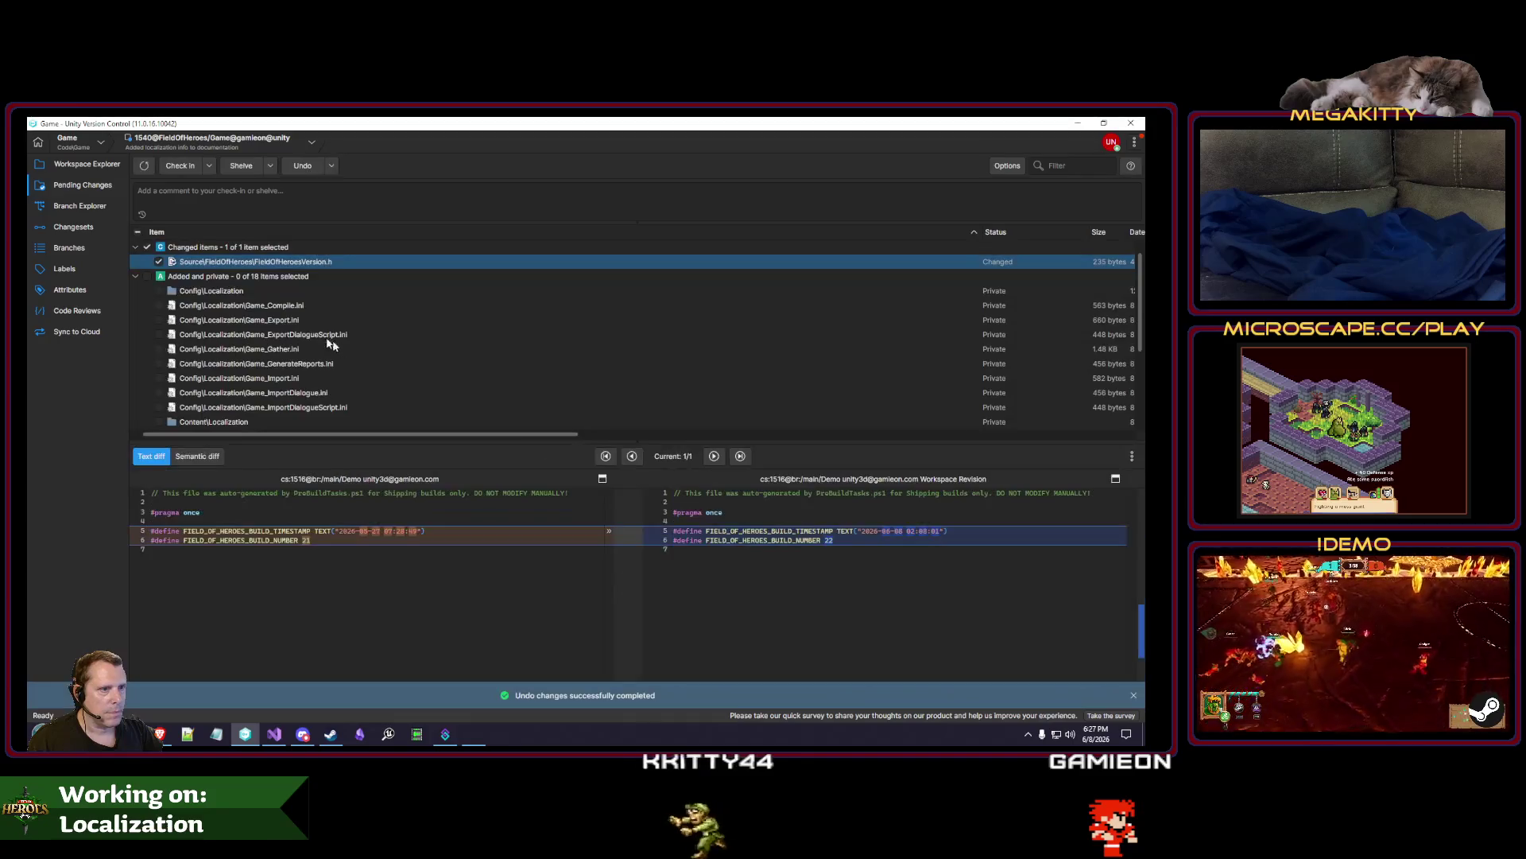
Delete the 15 private Config\Localization items.
{"action": "left_click", "coordinate": [270, 291]}
{"action": "scroll", "coordinate": [274, 411], "scroll_direction": "down", "scroll_amount": 3}
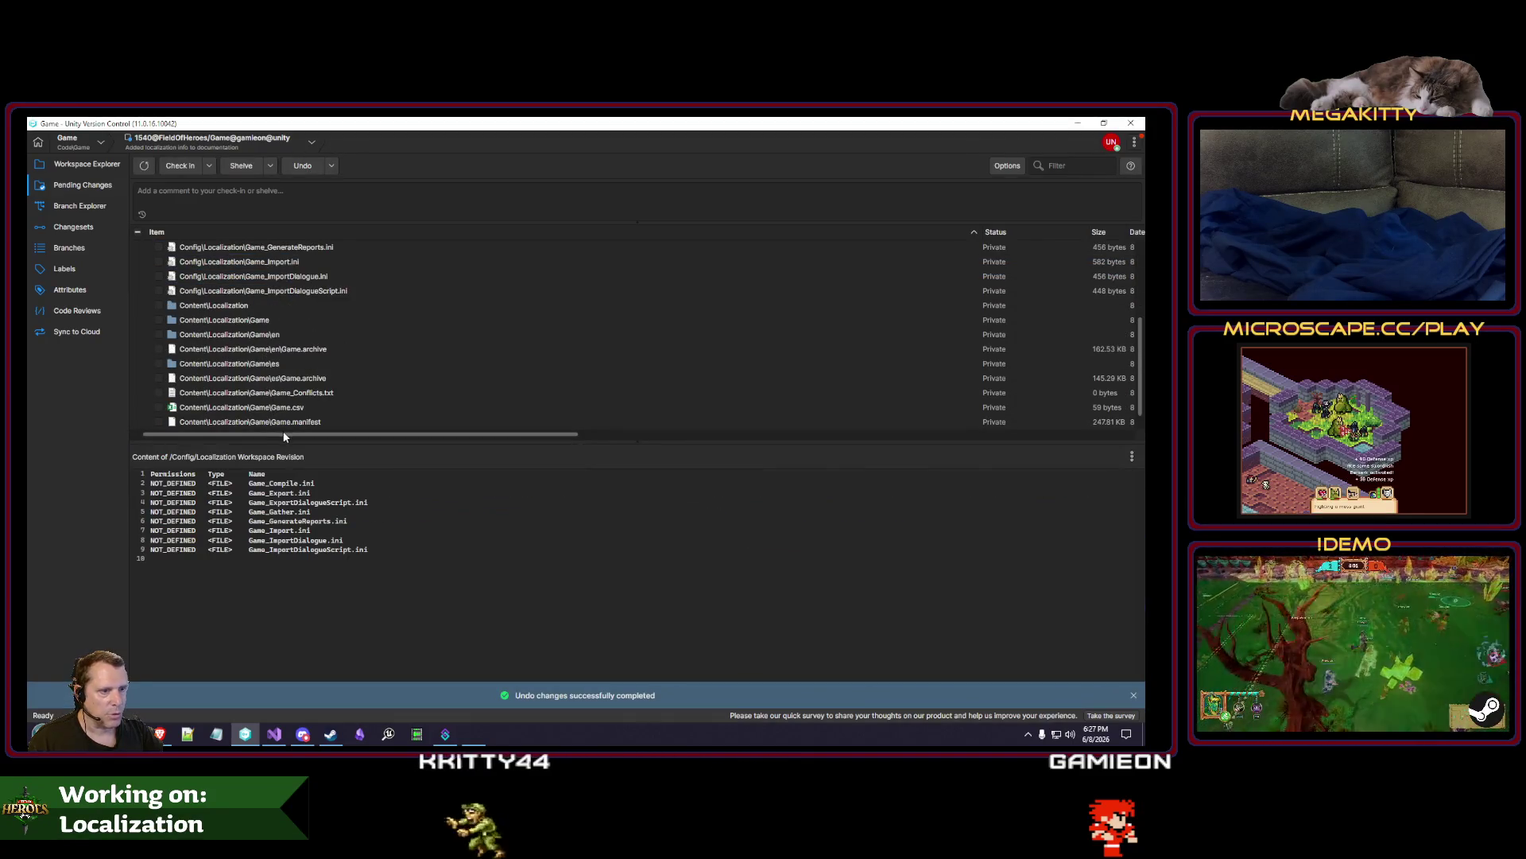
{"action": "left_click", "coordinate": [239, 363], "text": "shift"}
{"action": "scroll", "coordinate": [207, 342], "scroll_direction": "up", "scroll_amount": 3}
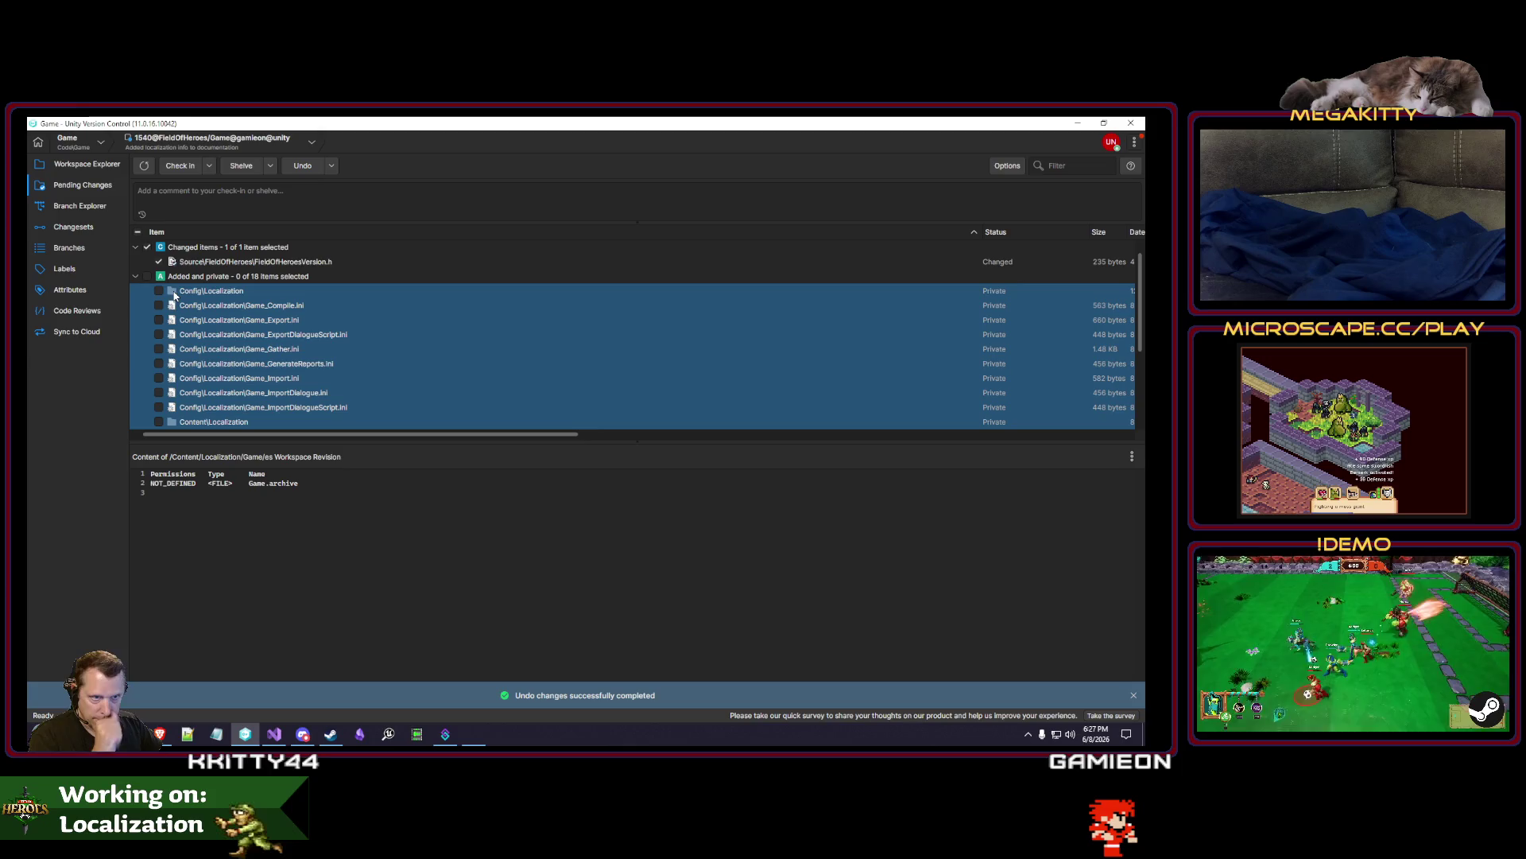
{"action": "right_click", "coordinate": [190, 302]}
{"action": "left_click", "coordinate": [213, 359]}
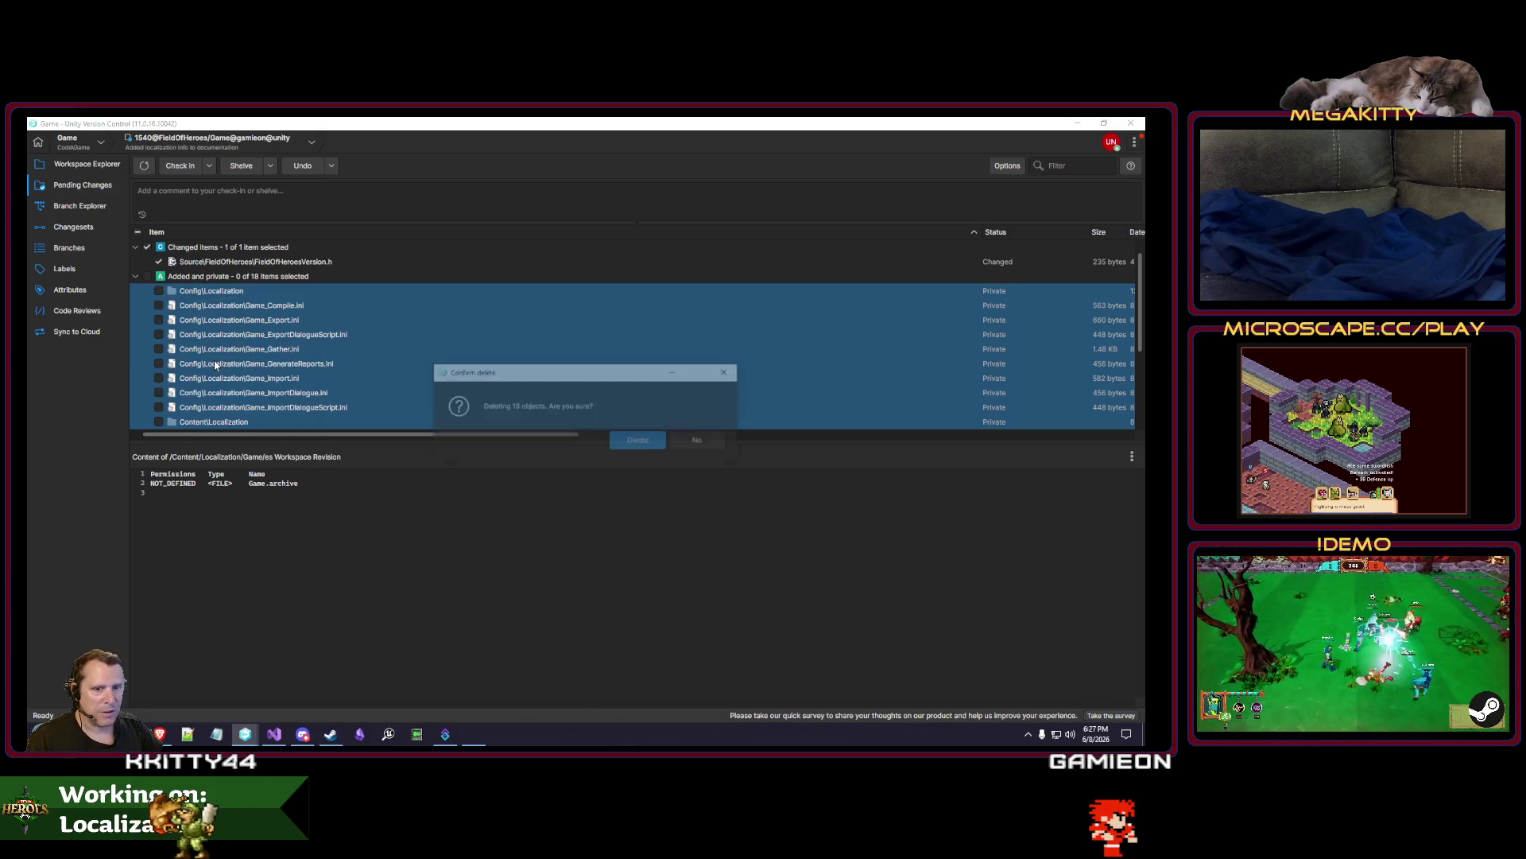
{"action": "key", "text": "Return"}
Check in FieldOfHeroesVersion.h with the comment 'Upped version'.
{"action": "left_click", "coordinate": [306, 264]}
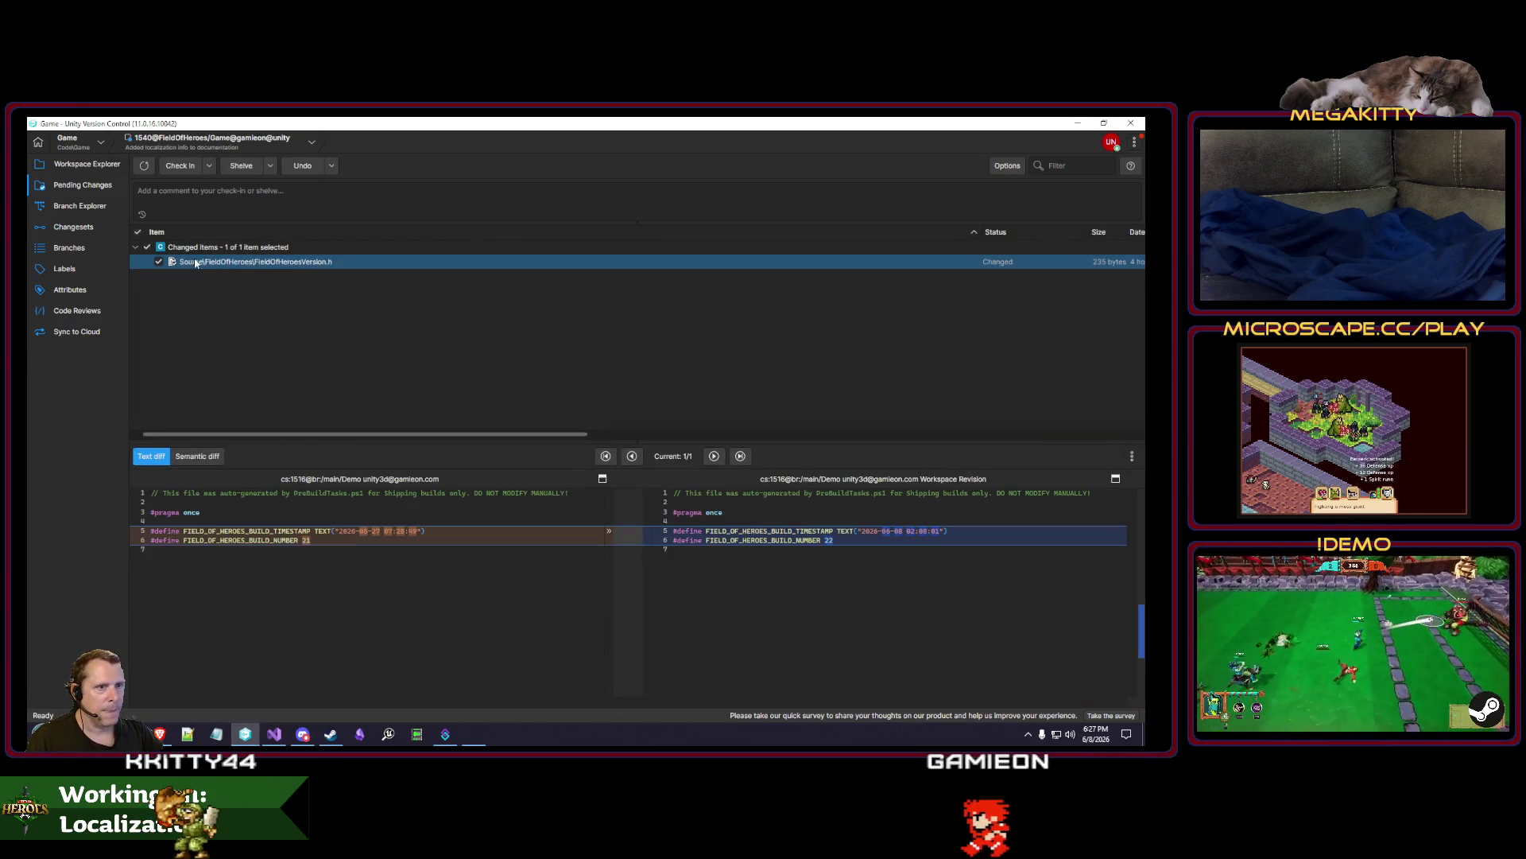
{"action": "left_click", "coordinate": [159, 205]}
{"action": "type", "text": "Uppde version"}
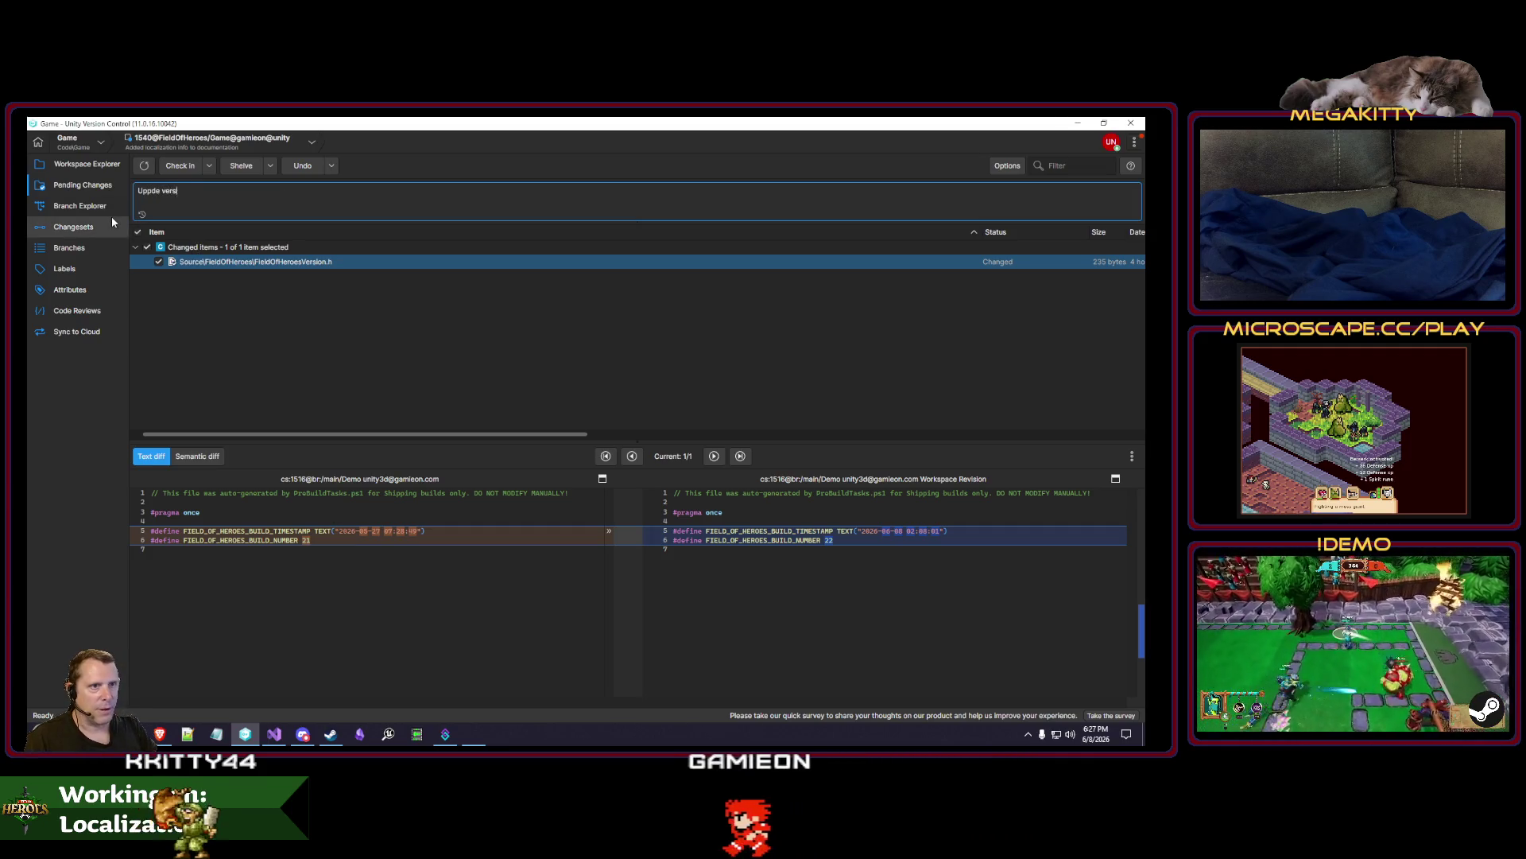
{"action": "key", "text": "Delete"}
{"action": "key", "text": "Right"}
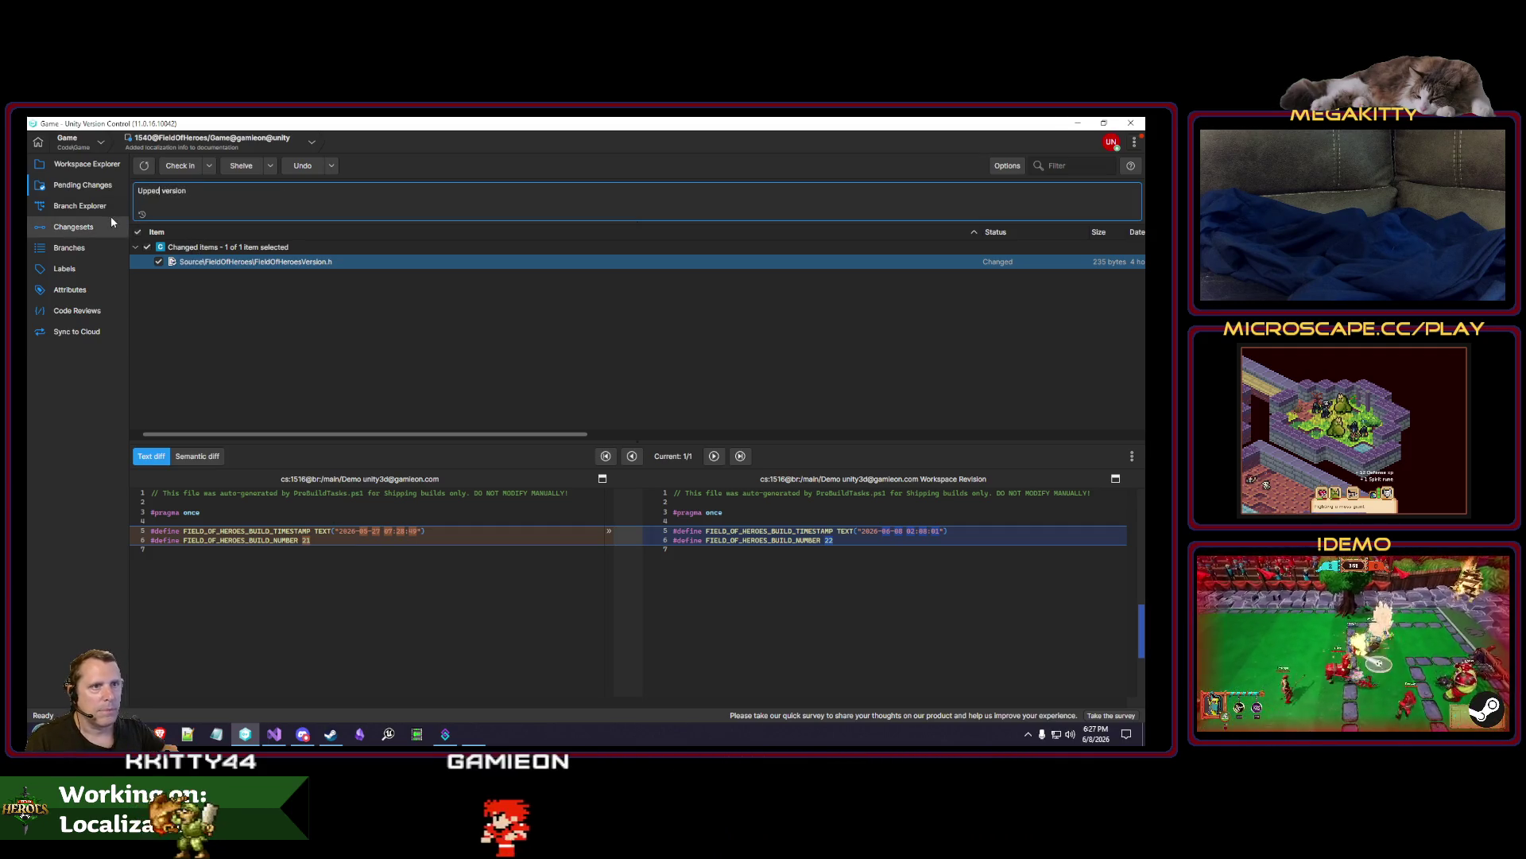
{"action": "type", "text": "d"}
{"action": "key", "text": "ctrl+Return"}
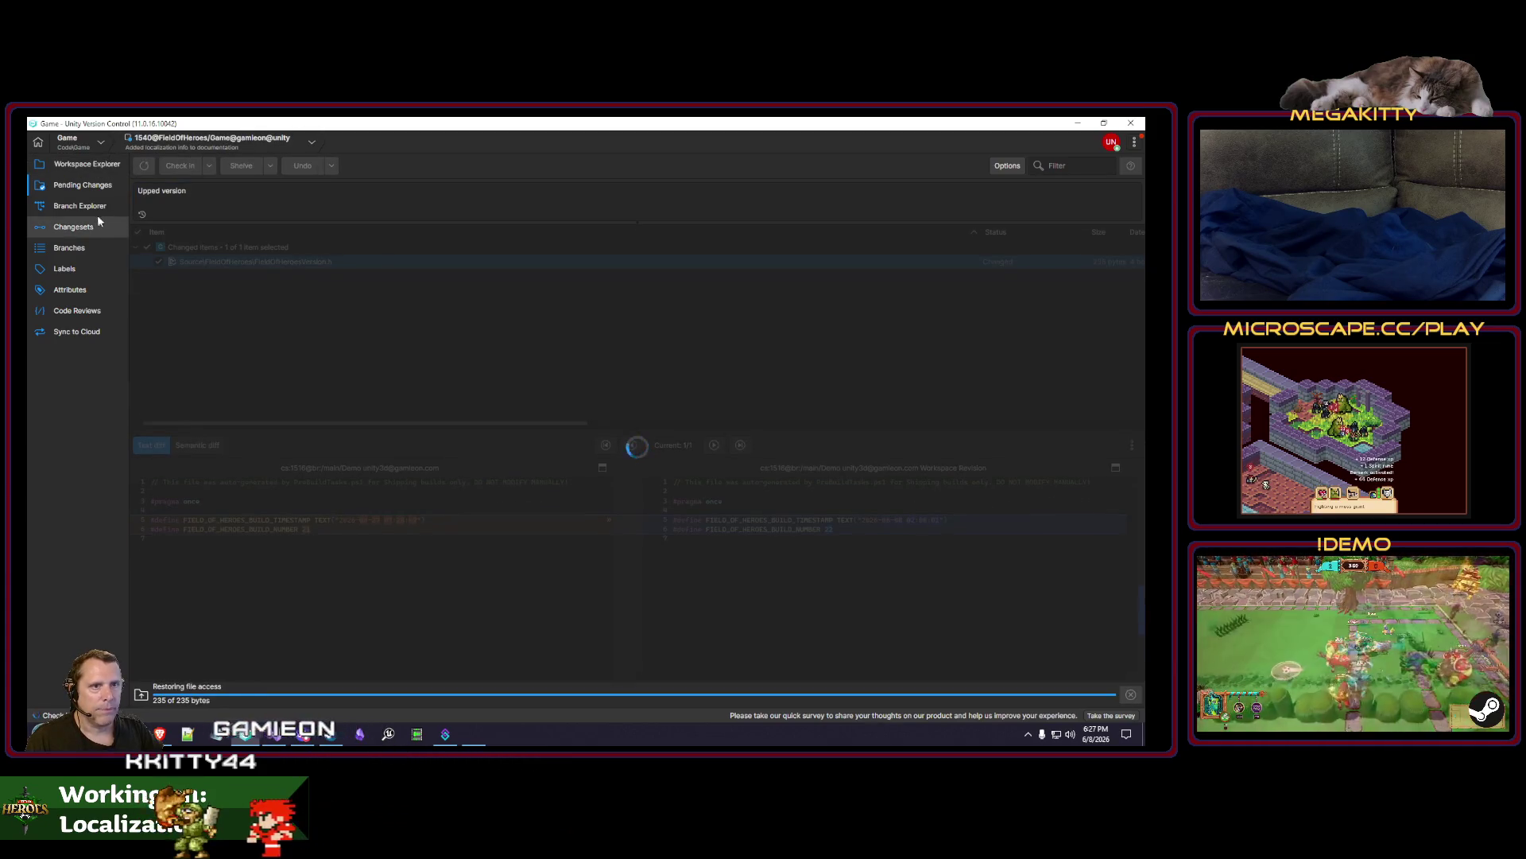
{"action": "left_click", "coordinate": [88, 206]}
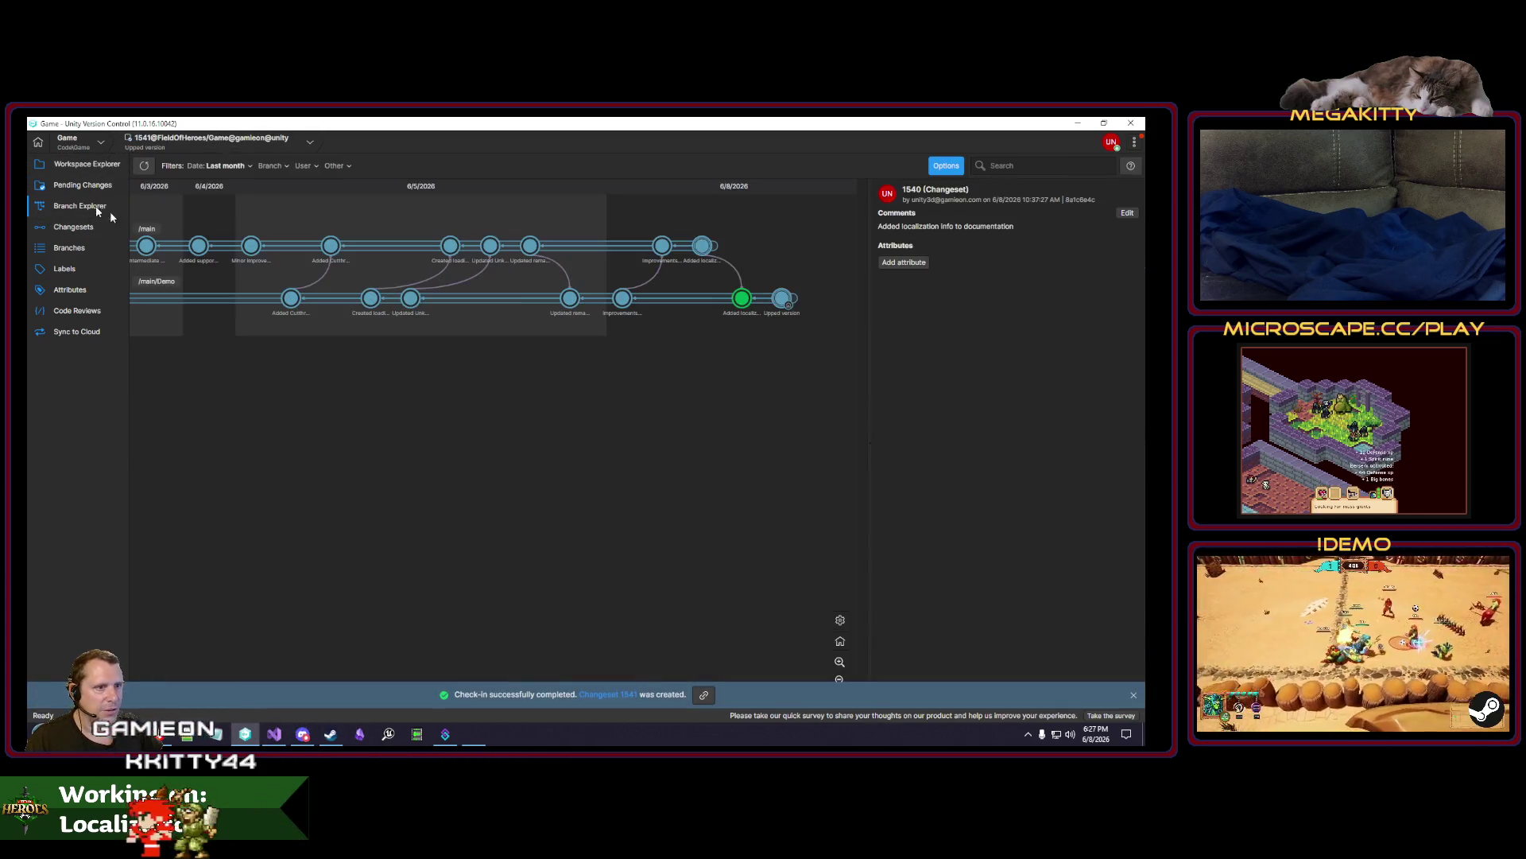
Check line 202 in Visual Studio, then switch the workspace to changeset 1539.
{"action": "right_click", "coordinate": [702, 245]}
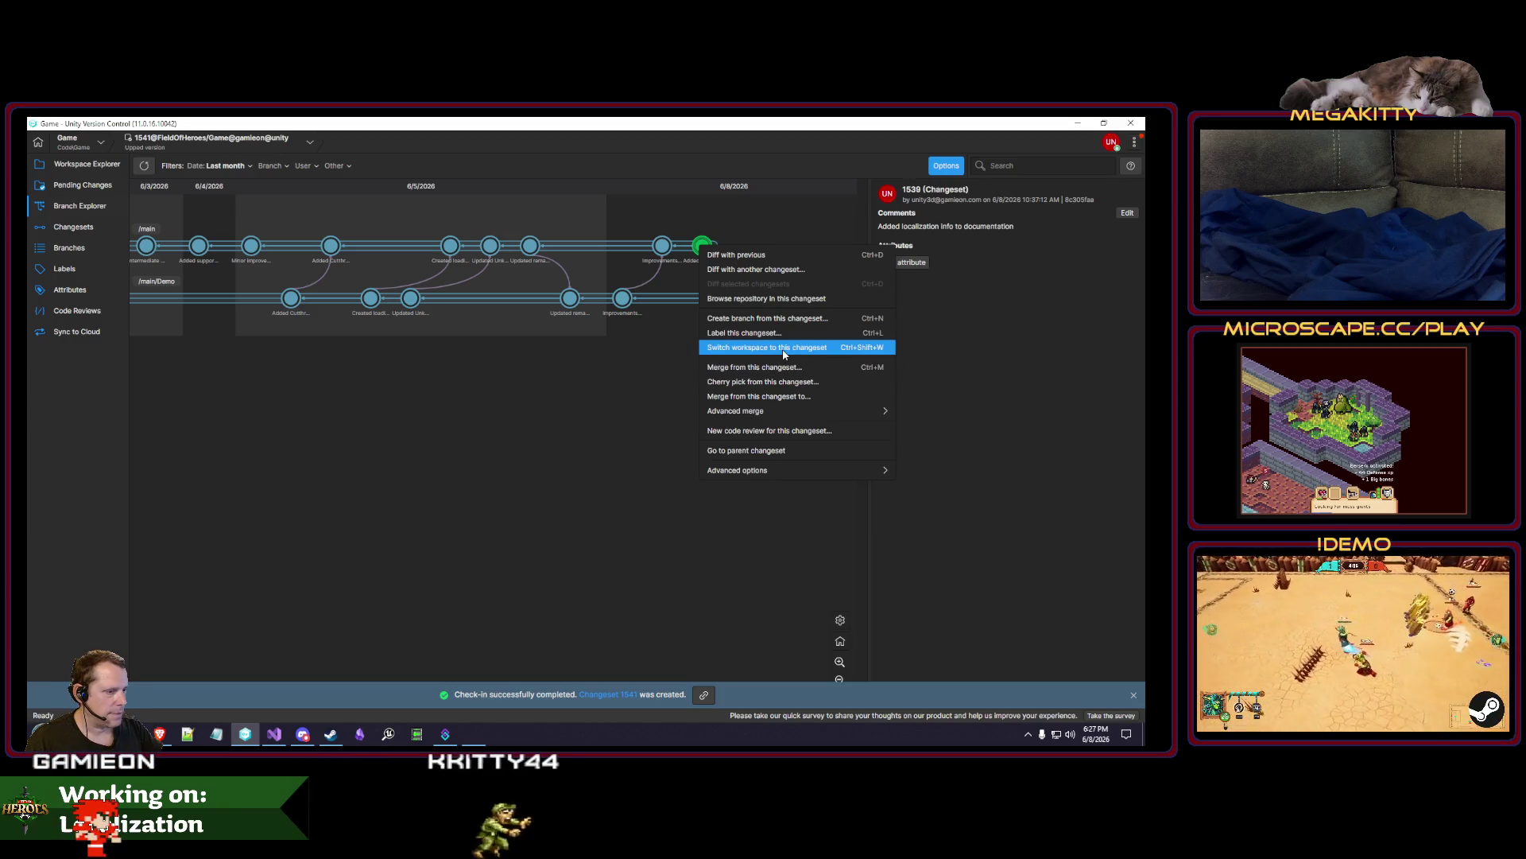
{"action": "left_click", "coordinate": [274, 734]}
{"action": "left_click", "coordinate": [517, 442]}
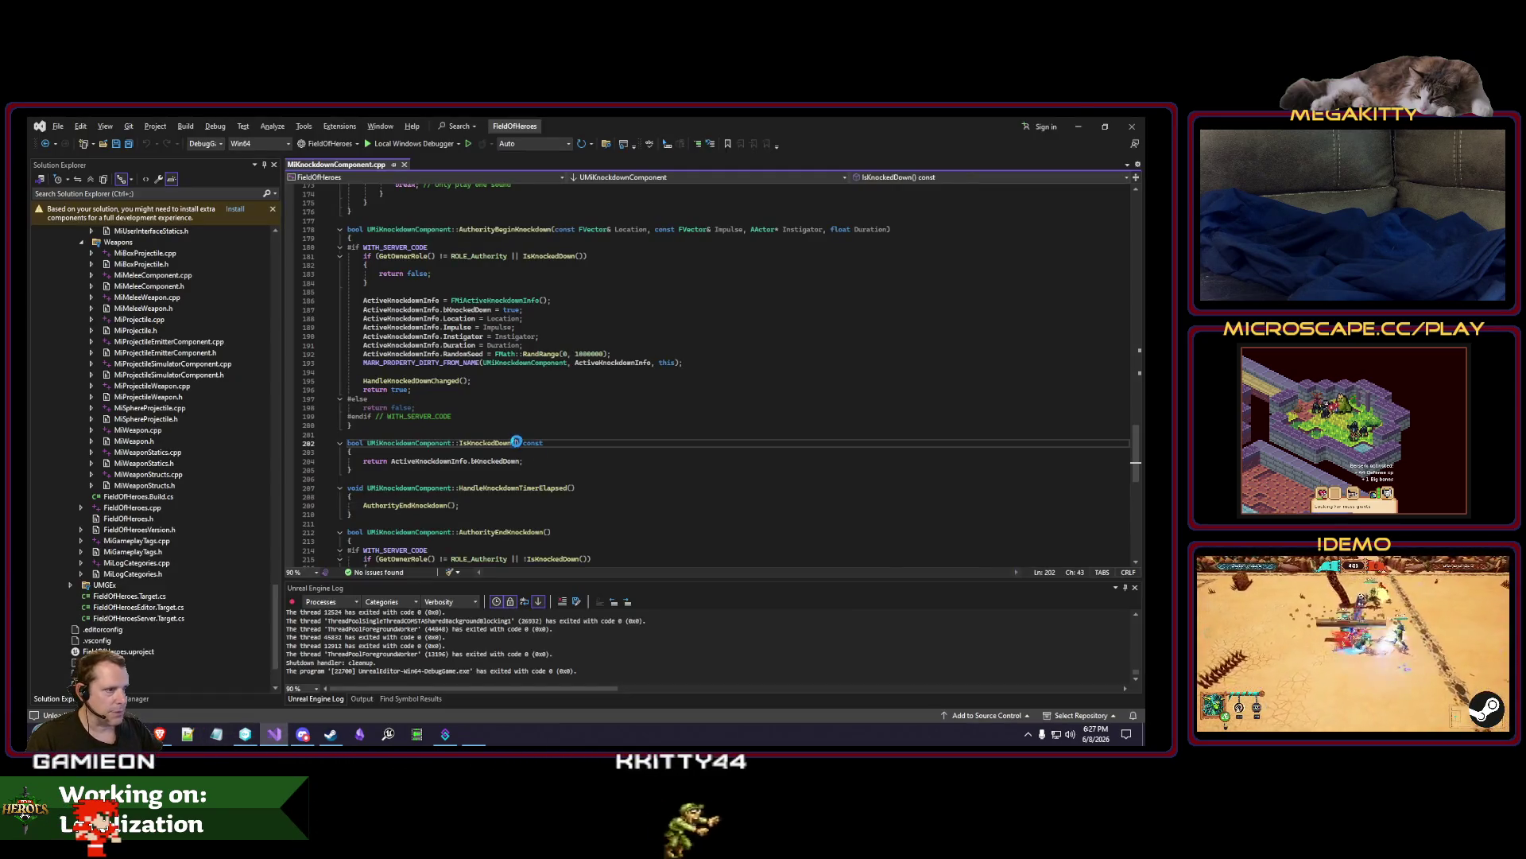
{"action": "key", "text": "alt+Tab"}
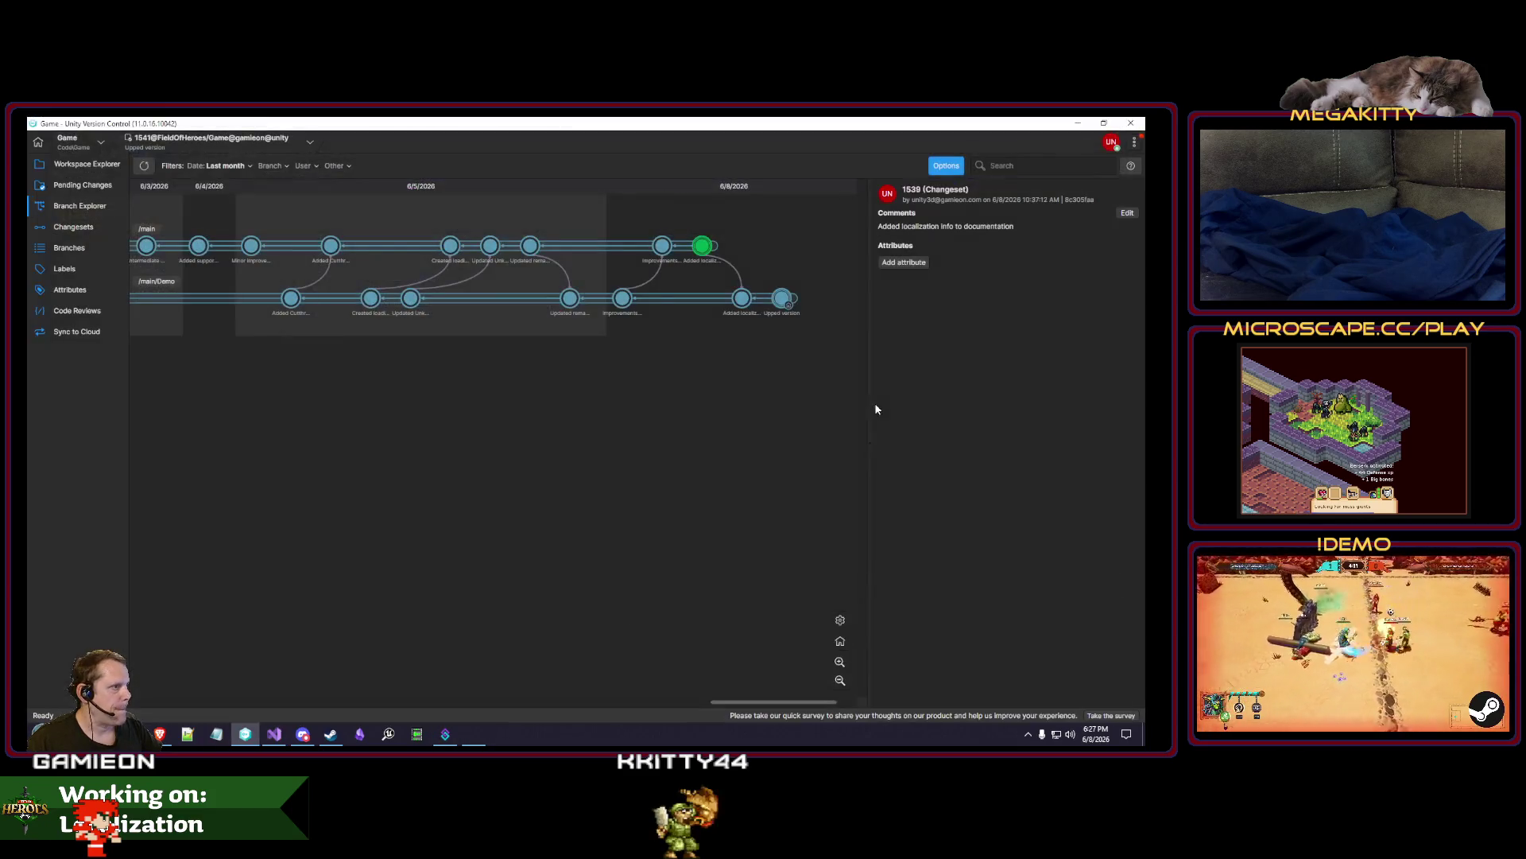
{"action": "right_click", "coordinate": [705, 248]}
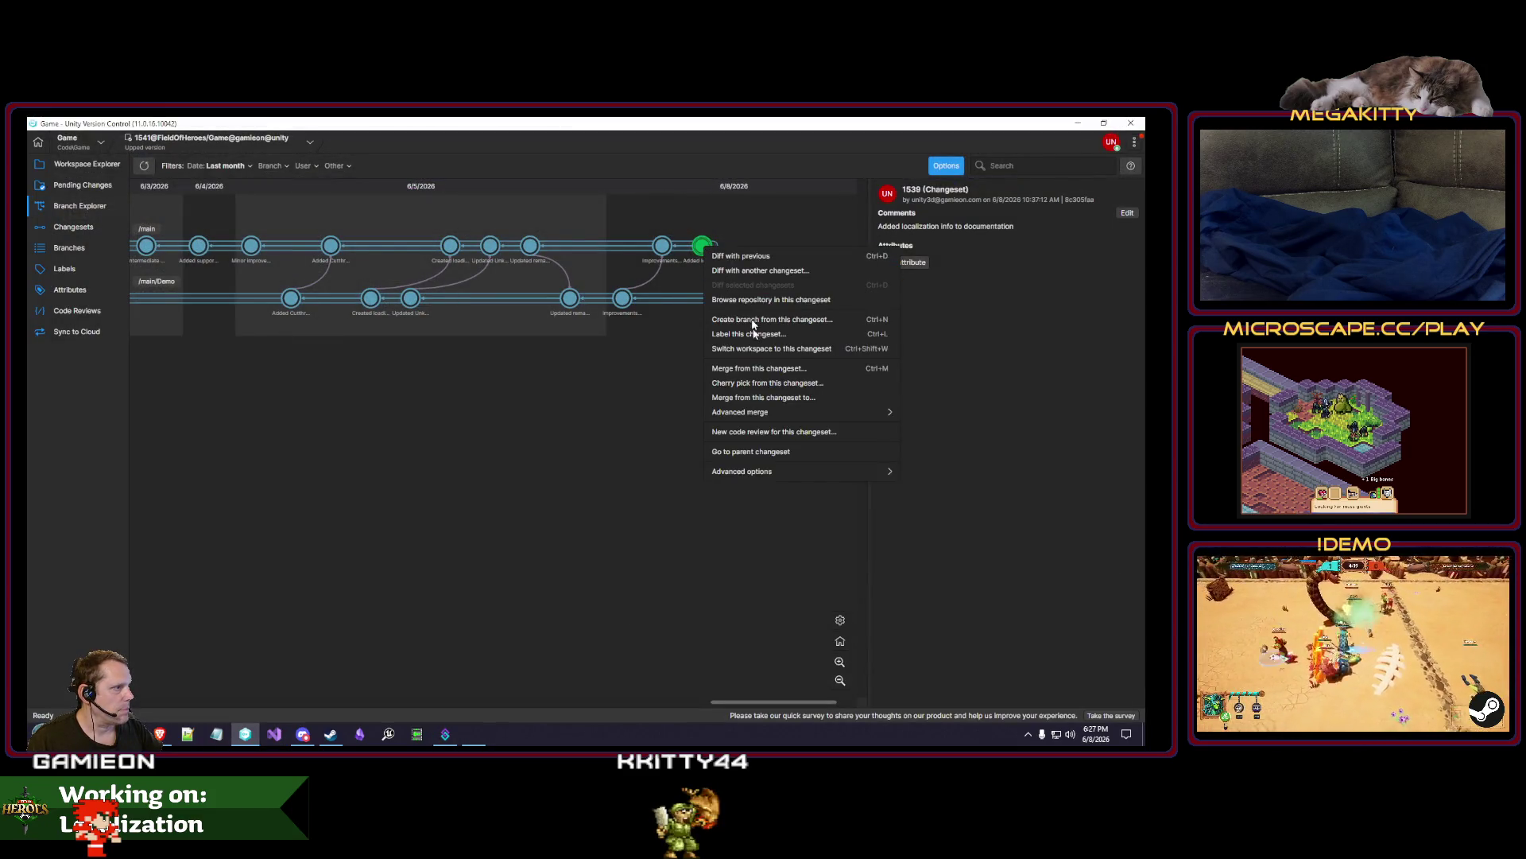
{"action": "left_click", "coordinate": [767, 348]}
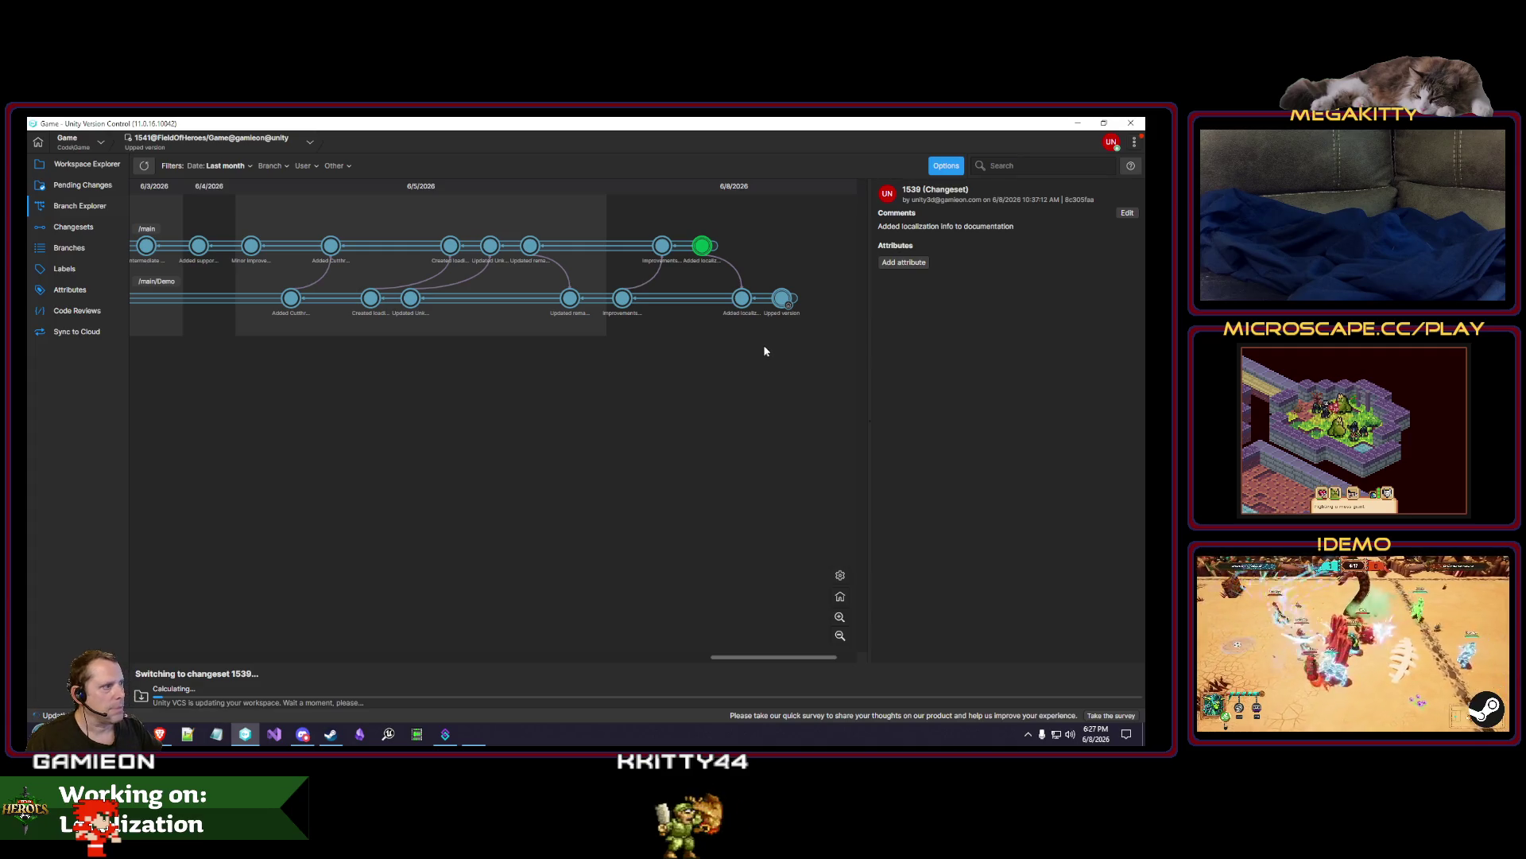
Cherry-pick changeset 1541 and check it in with the recent comment 'Upped version'.
{"action": "right_click", "coordinate": [782, 299]}
{"action": "left_click", "coordinate": [839, 431]}
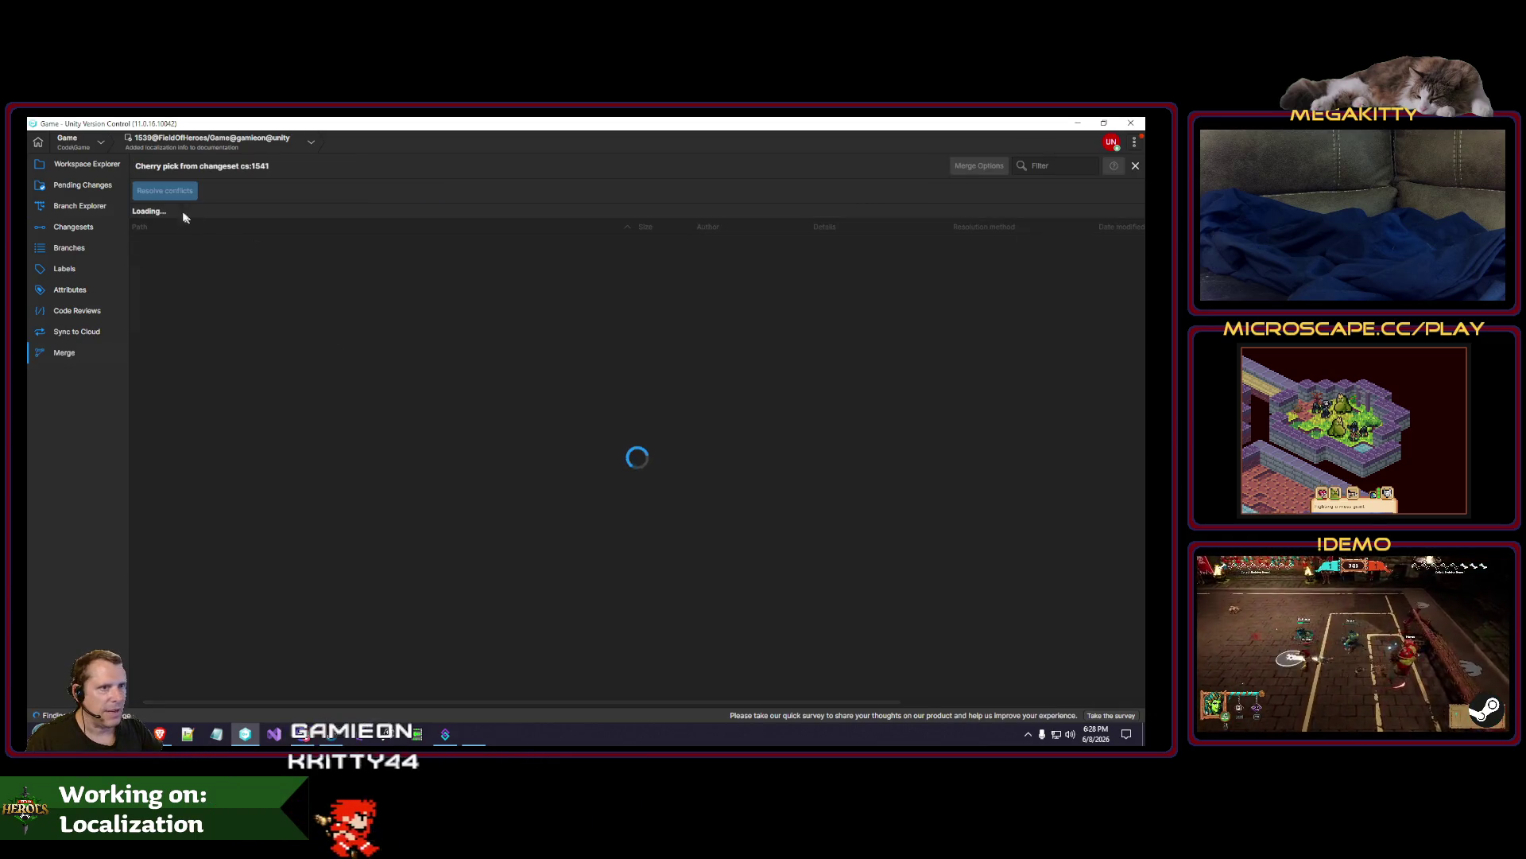
{"action": "left_click", "coordinate": [162, 193]}
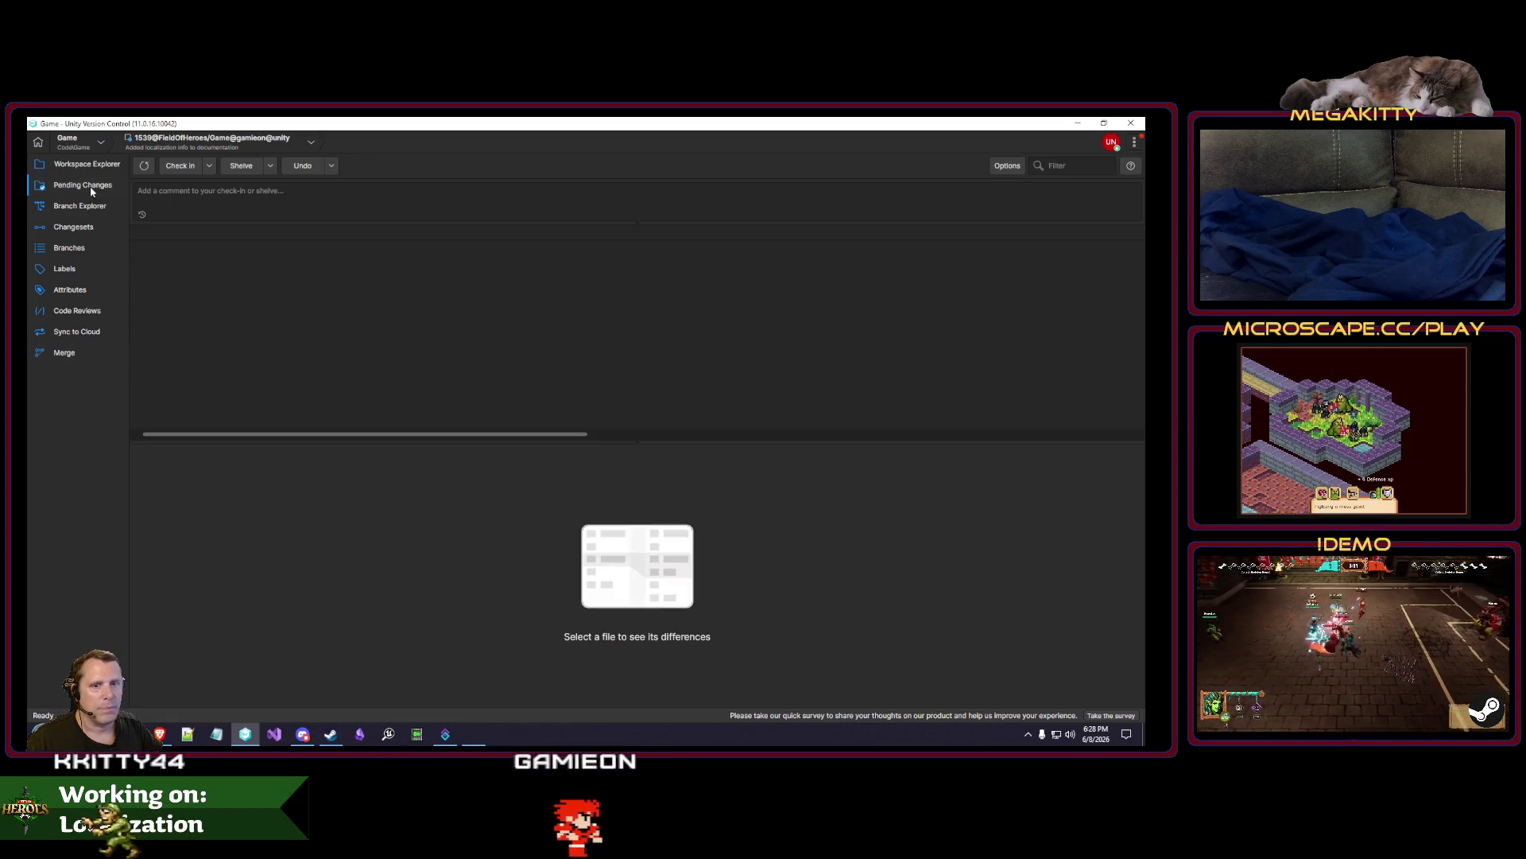
{"action": "left_click", "coordinate": [142, 214]}
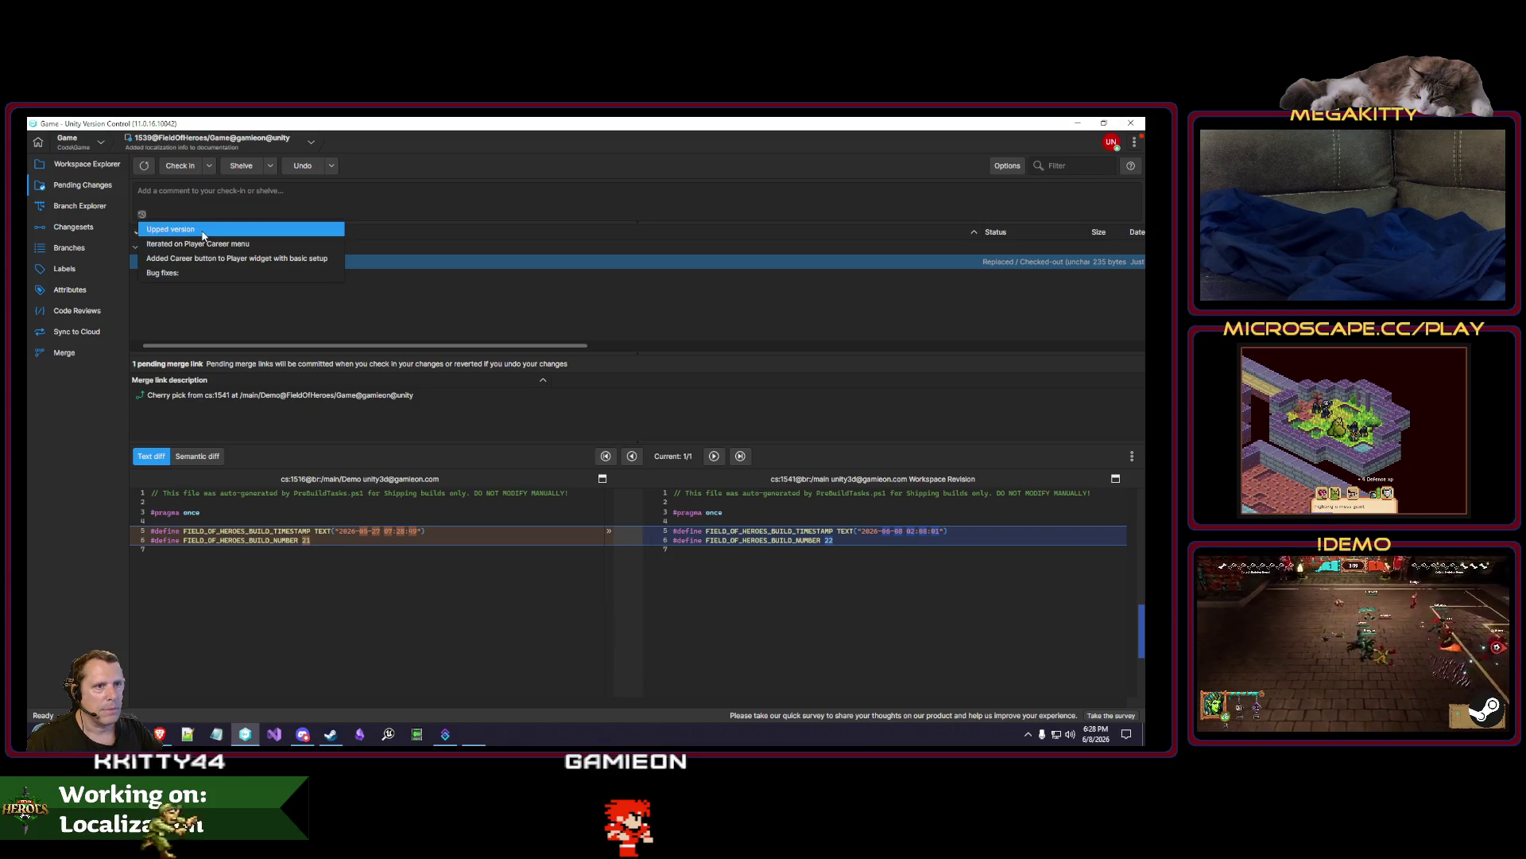
{"action": "left_click", "coordinate": [170, 229]}
{"action": "left_click", "coordinate": [181, 167]}
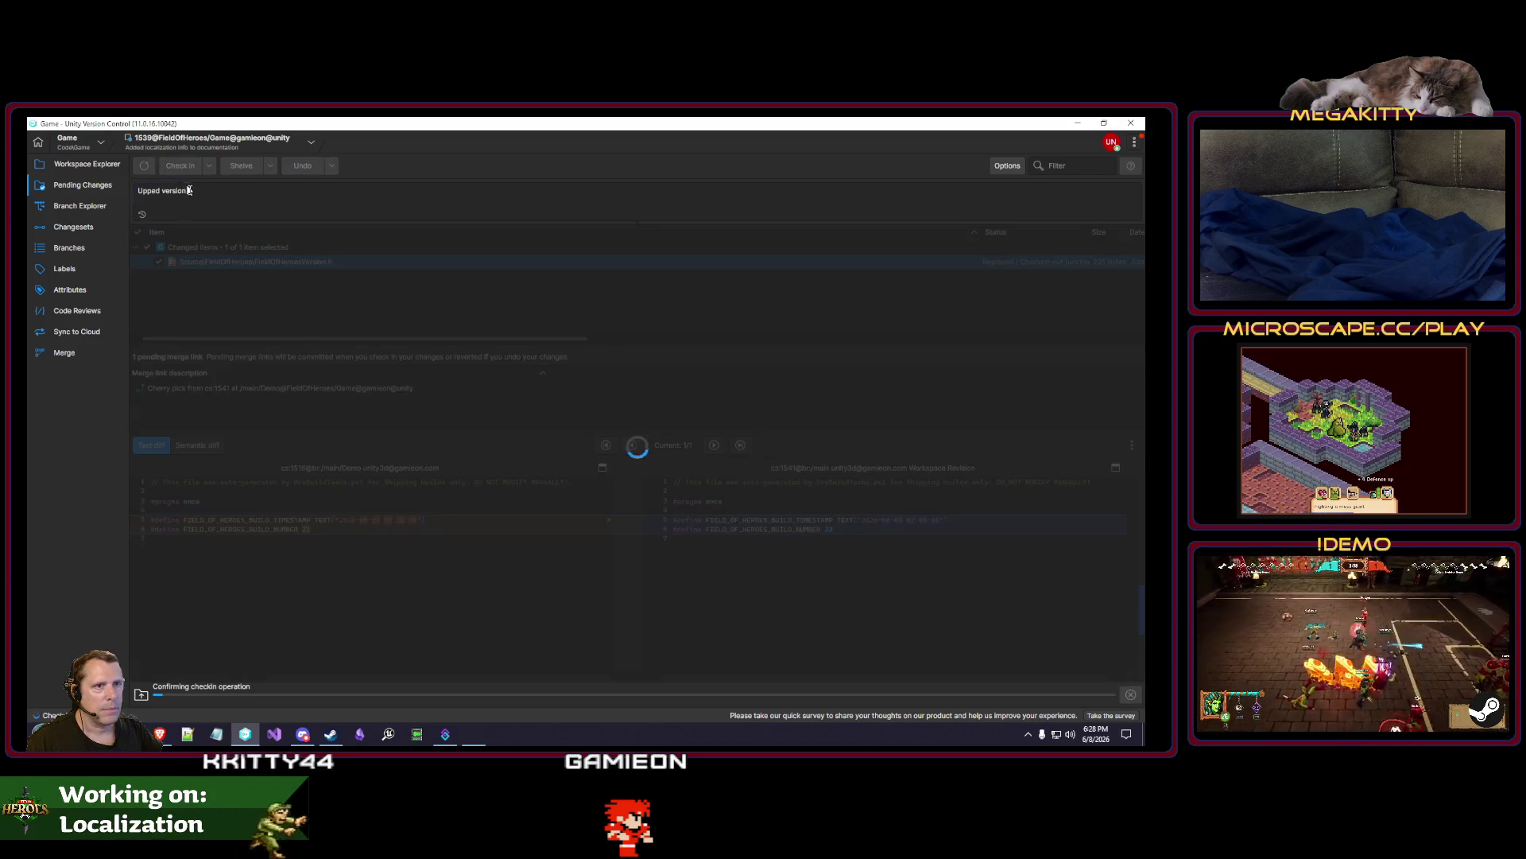
{"action": "left_click", "coordinate": [67, 208]}
Switch the workspace to changeset 1541 and close Unity Version Control.
{"action": "right_click", "coordinate": [787, 299]}
{"action": "left_click", "coordinate": [859, 405]}
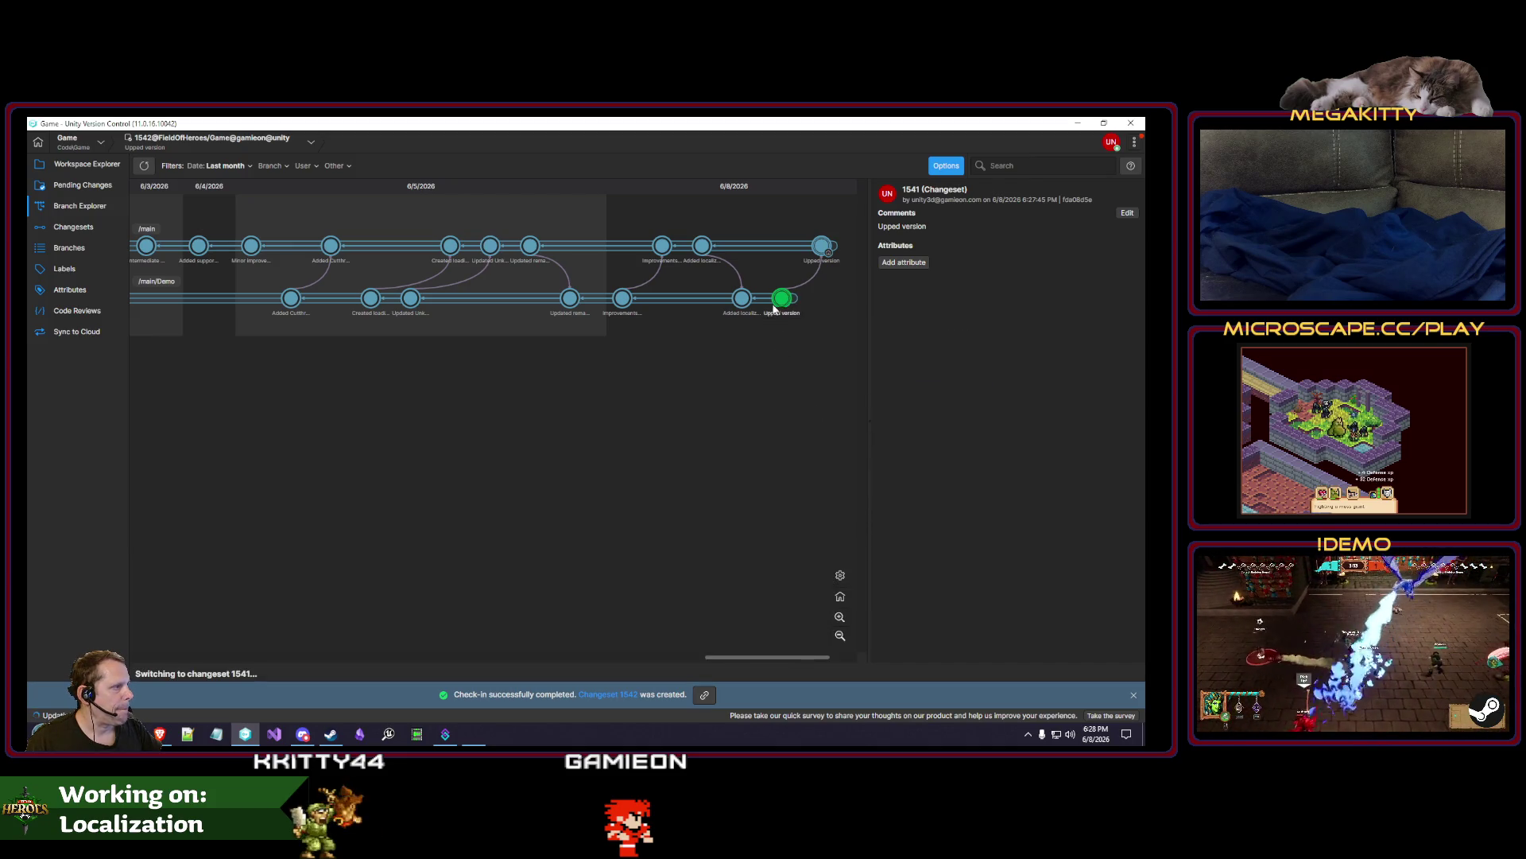
{"action": "left_click", "coordinate": [1143, 122]}
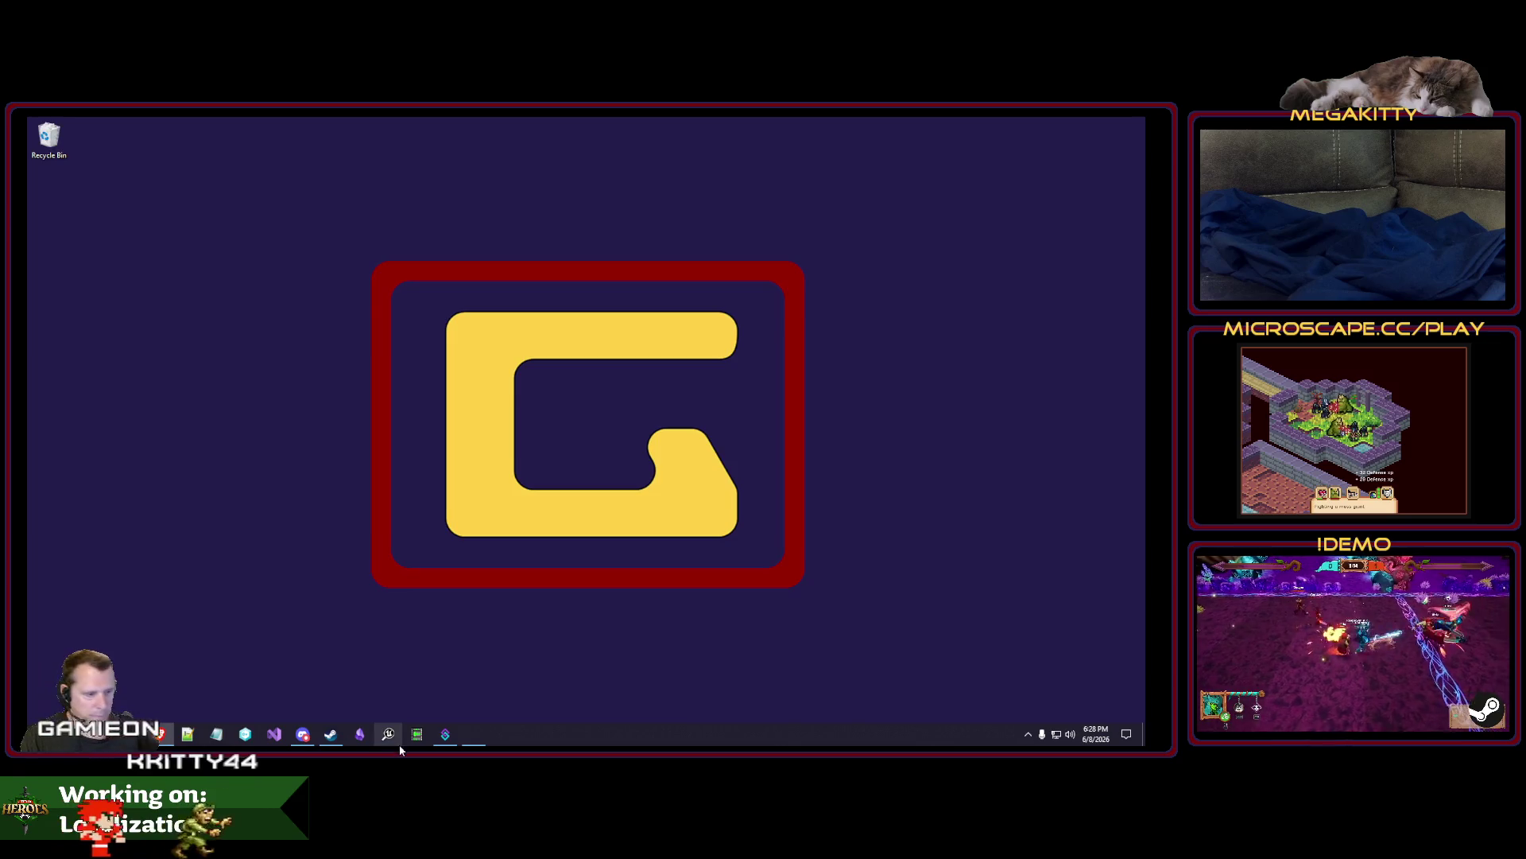
Restore Obsidian, collapse Localization, Development and Online Integrations, and open Publishing's Field of Heroes Editor note.
{"action": "left_click", "coordinate": [359, 734]}
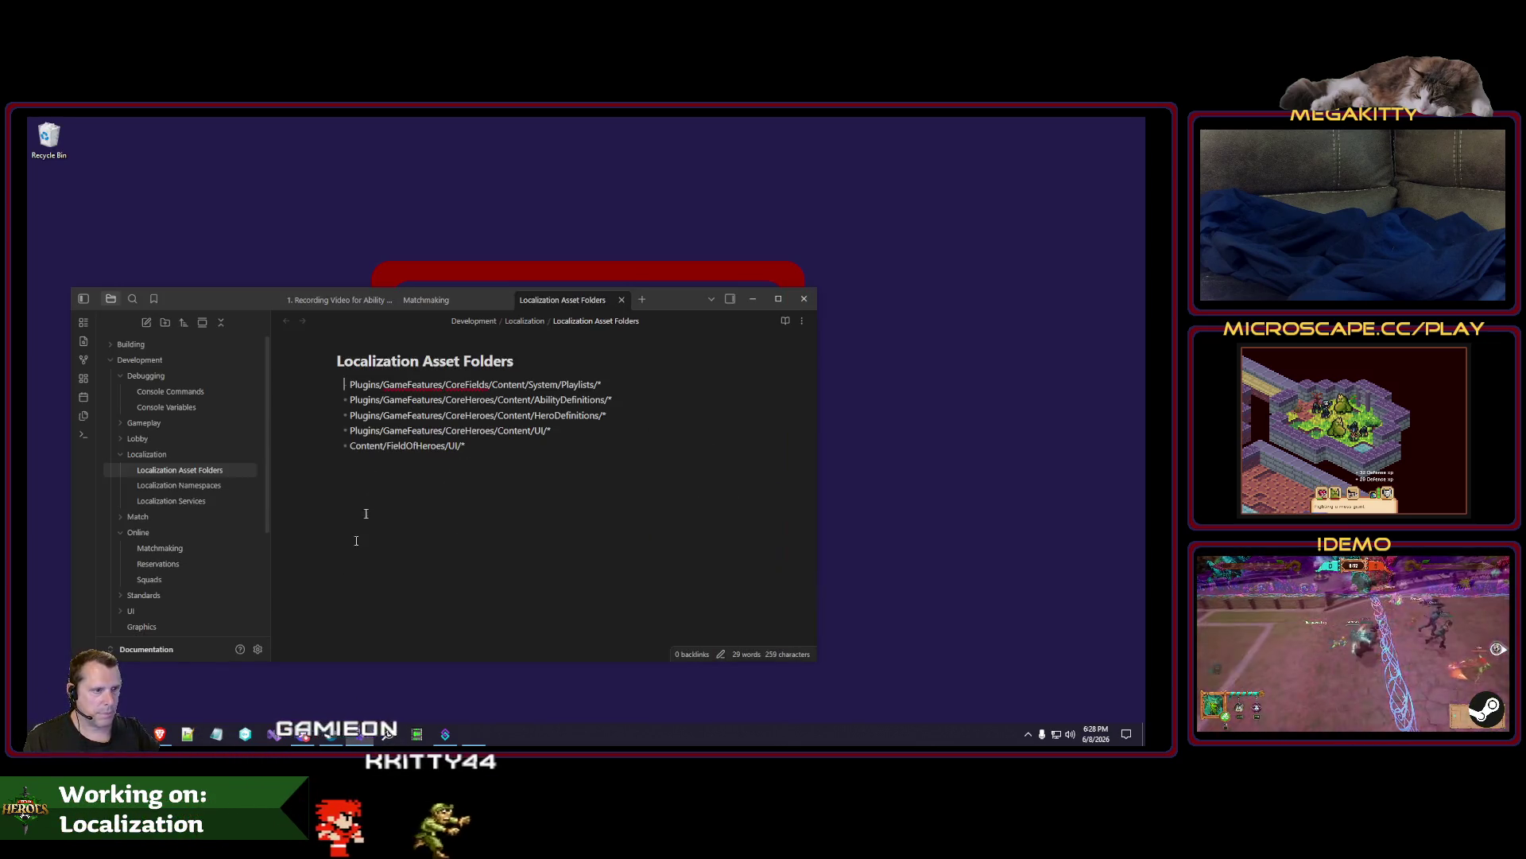
{"action": "left_click", "coordinate": [121, 454]}
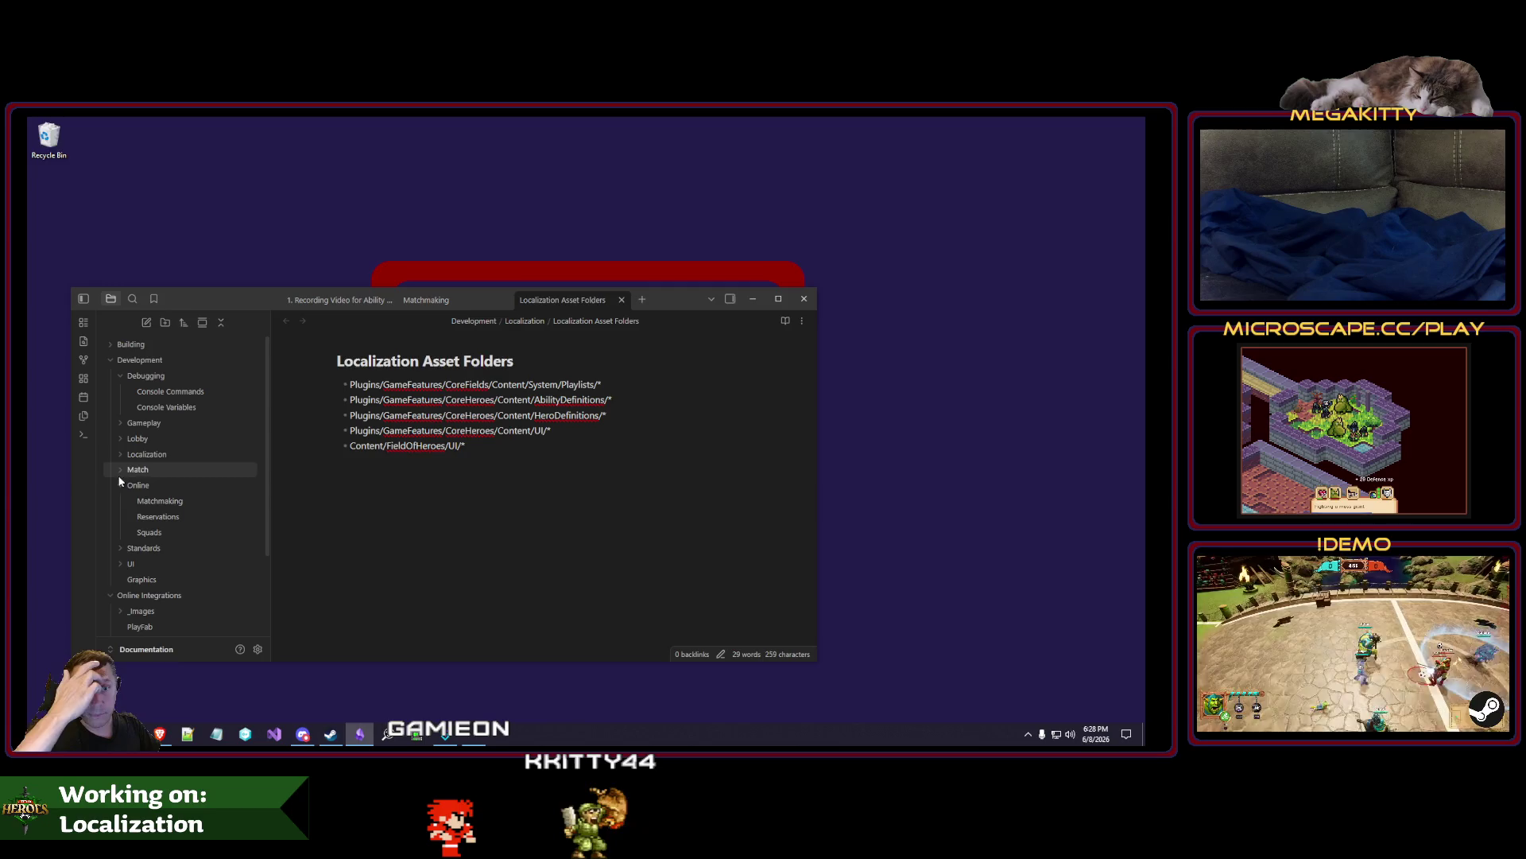
{"action": "left_click", "coordinate": [108, 360]}
{"action": "left_click", "coordinate": [108, 375]}
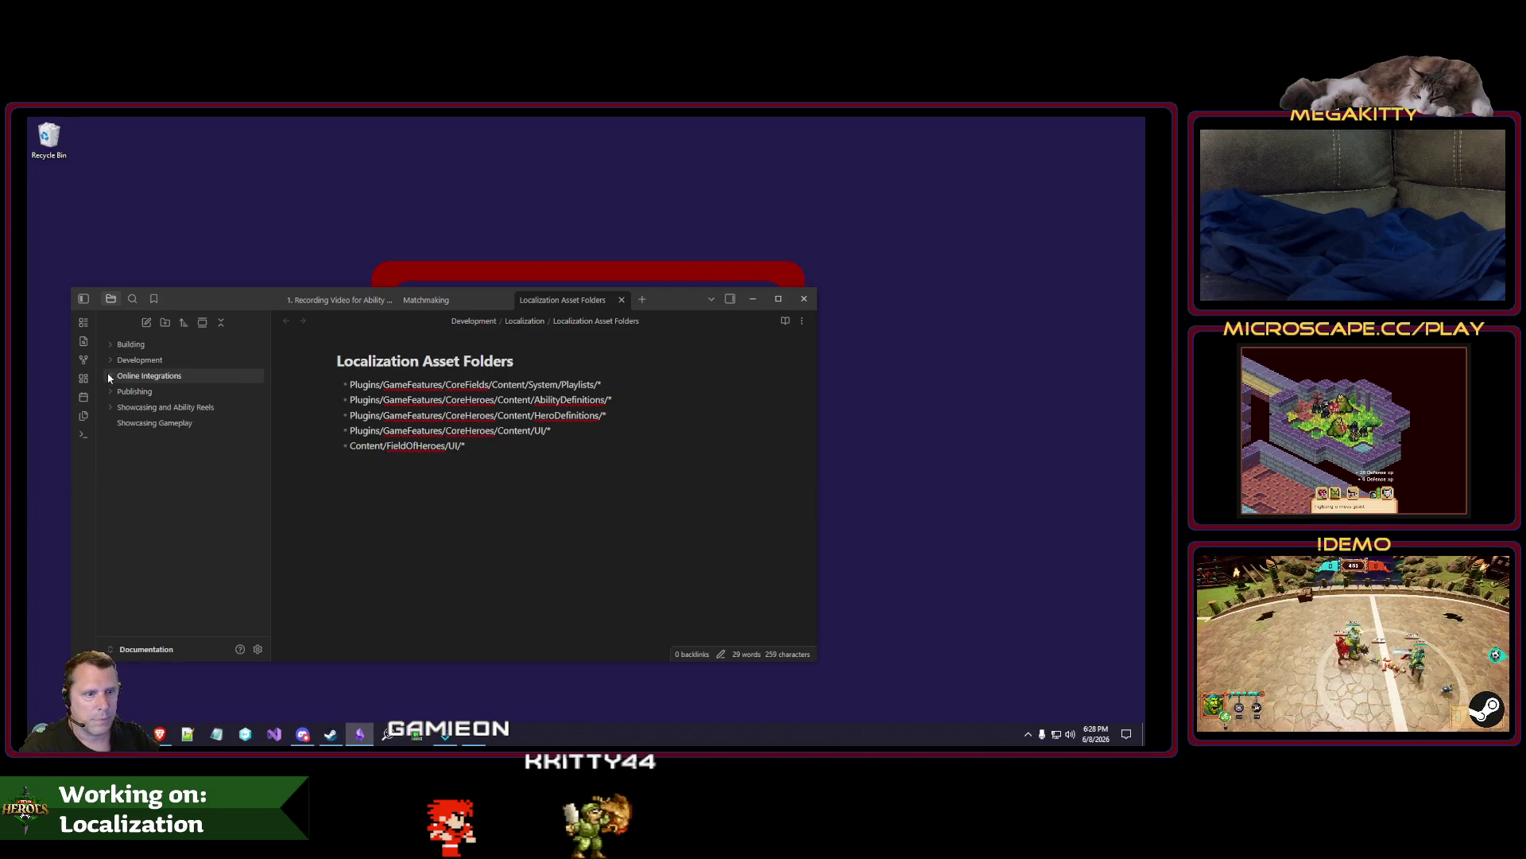
{"action": "left_click", "coordinate": [108, 393]}
{"action": "left_click", "coordinate": [175, 407]}
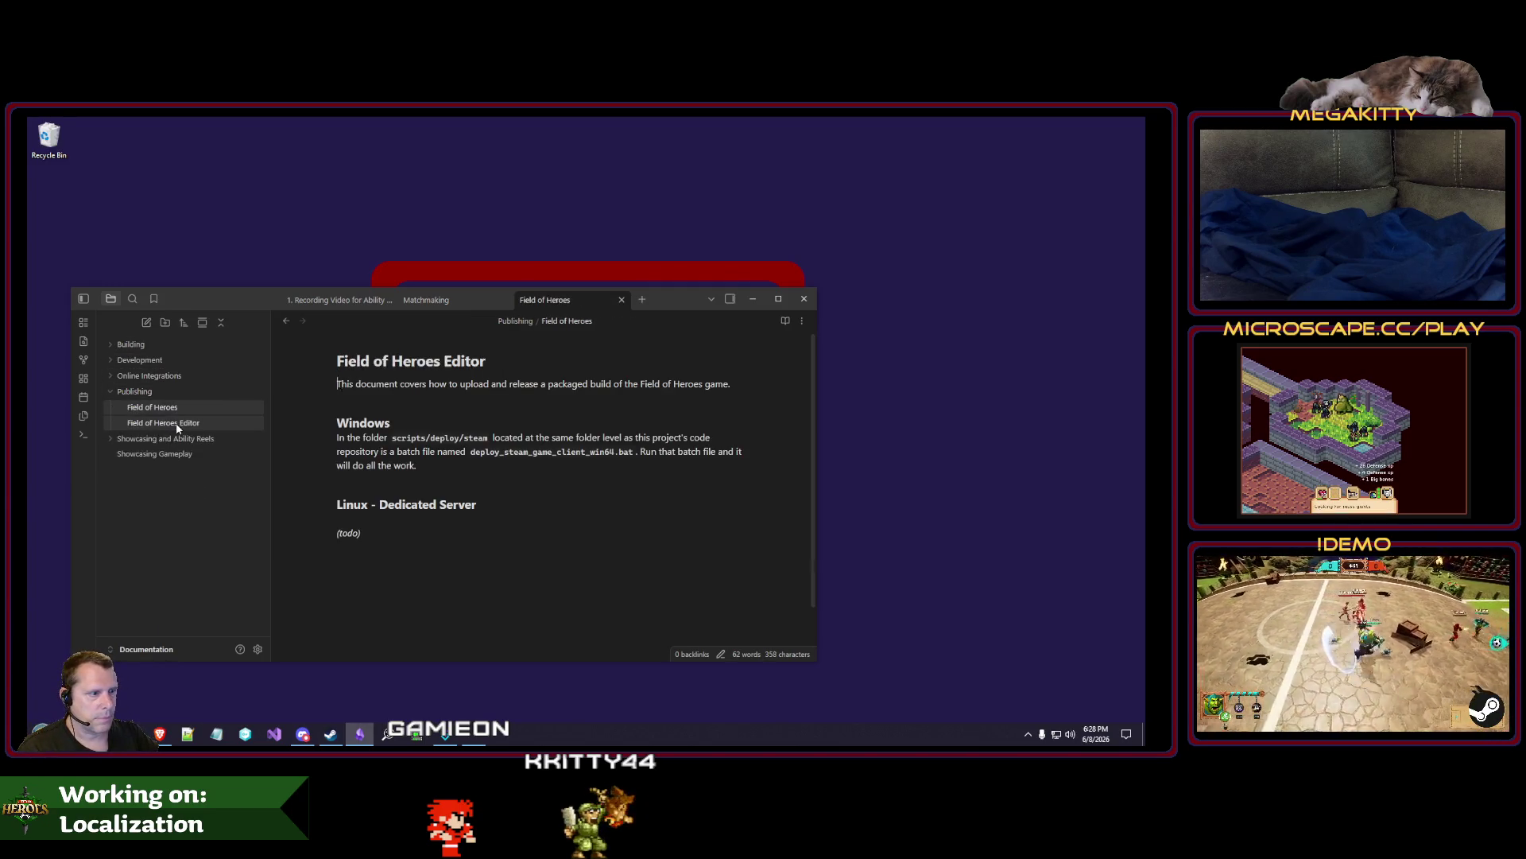
{"action": "left_click", "coordinate": [176, 423]}
{"action": "left_click", "coordinate": [112, 392]}
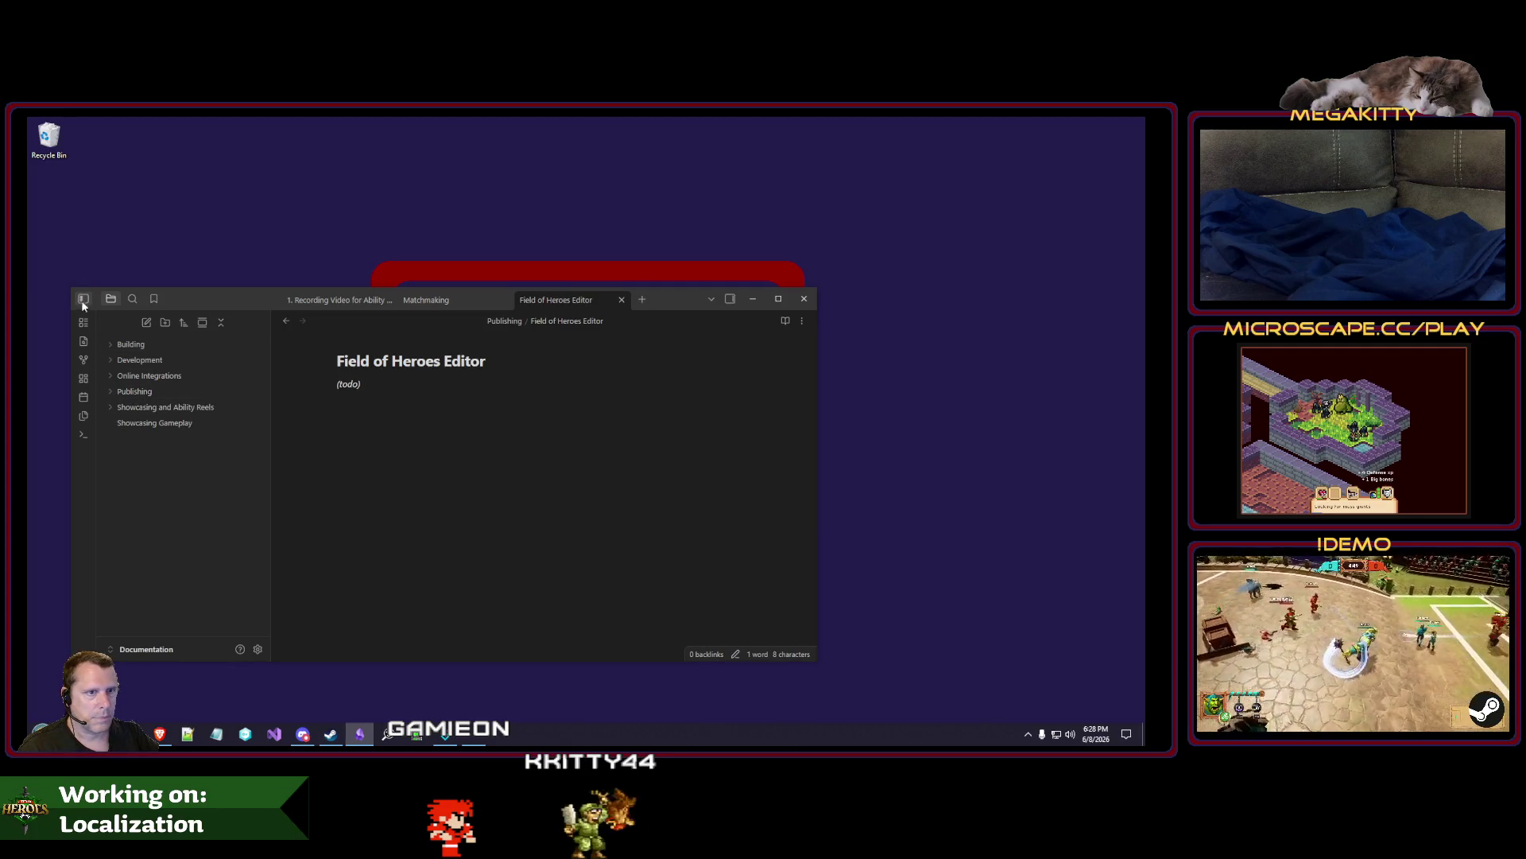
Put the Obsidian notes window away.
{"action": "left_click", "coordinate": [752, 298]}
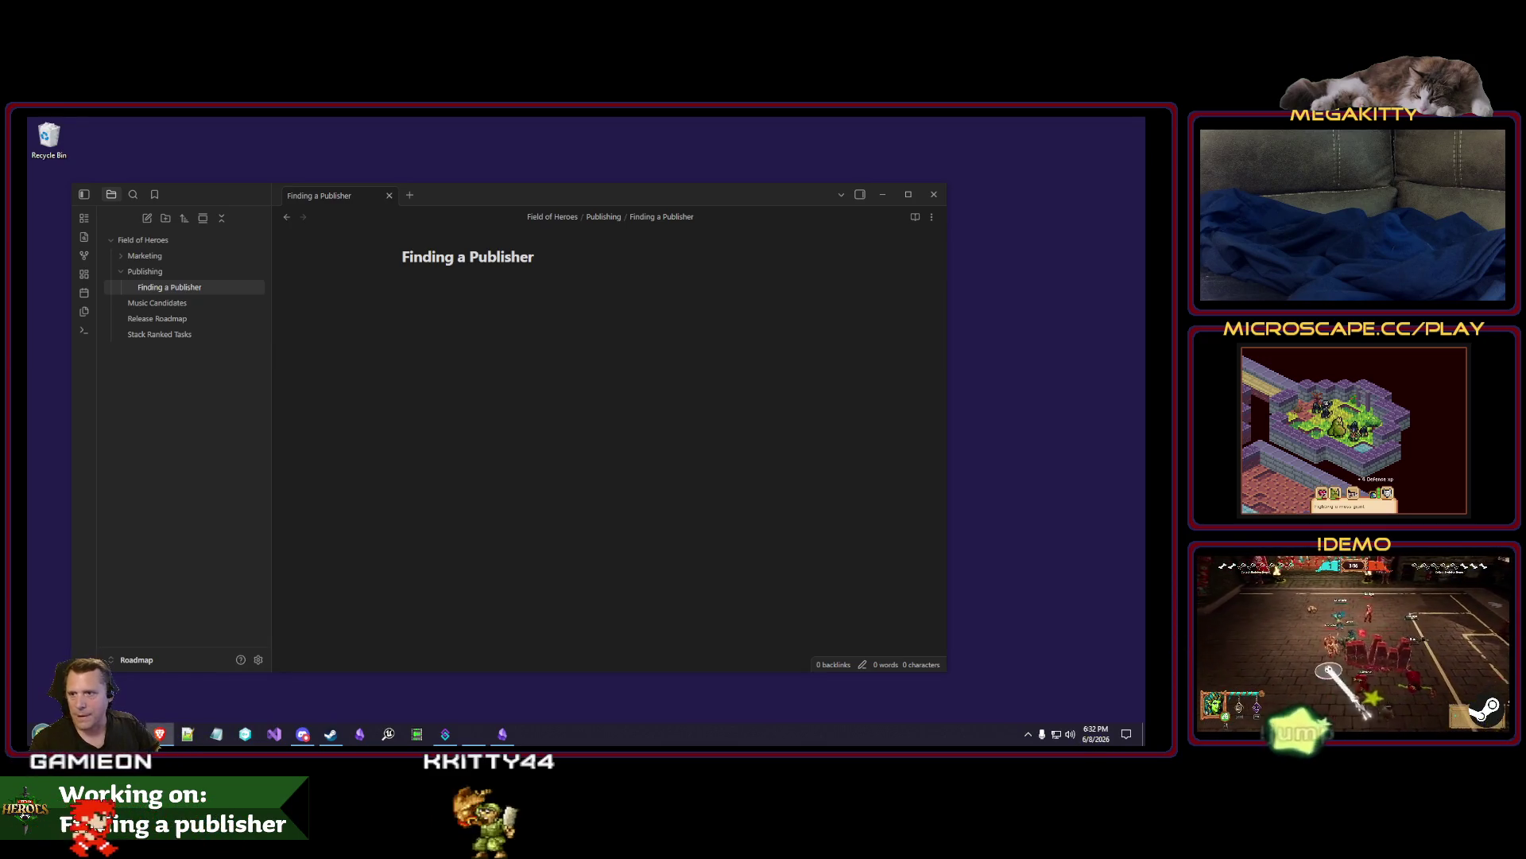
Maximize the 'how to find an indie game publisher' results and background-open the publishers database Reddit post.
{"action": "key", "text": "alt+Tab"}
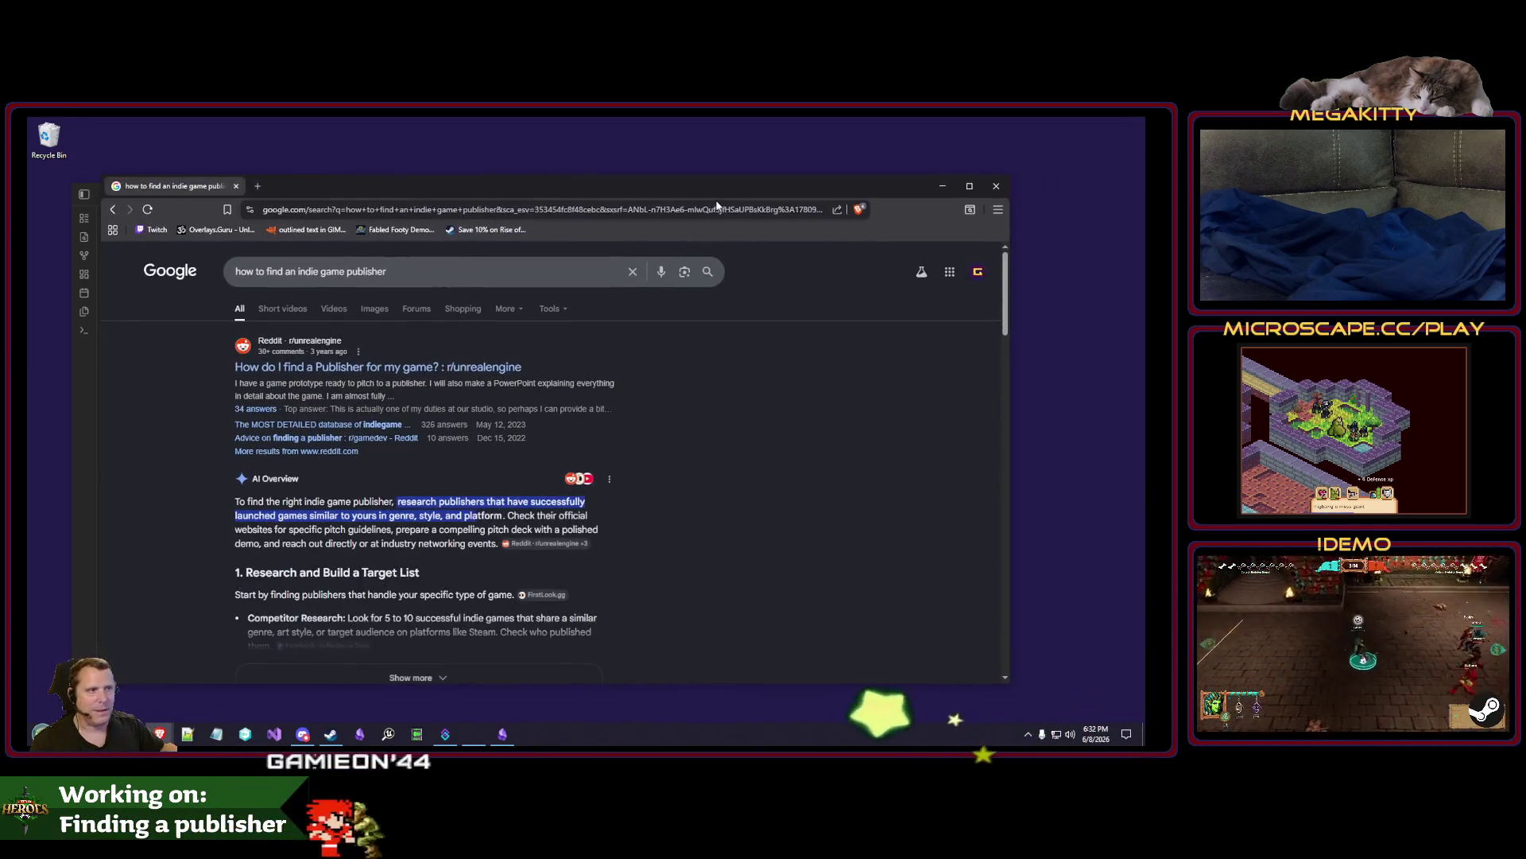
{"action": "left_click_drag", "start_coordinate": [702, 191], "coordinate": [735, 188]}
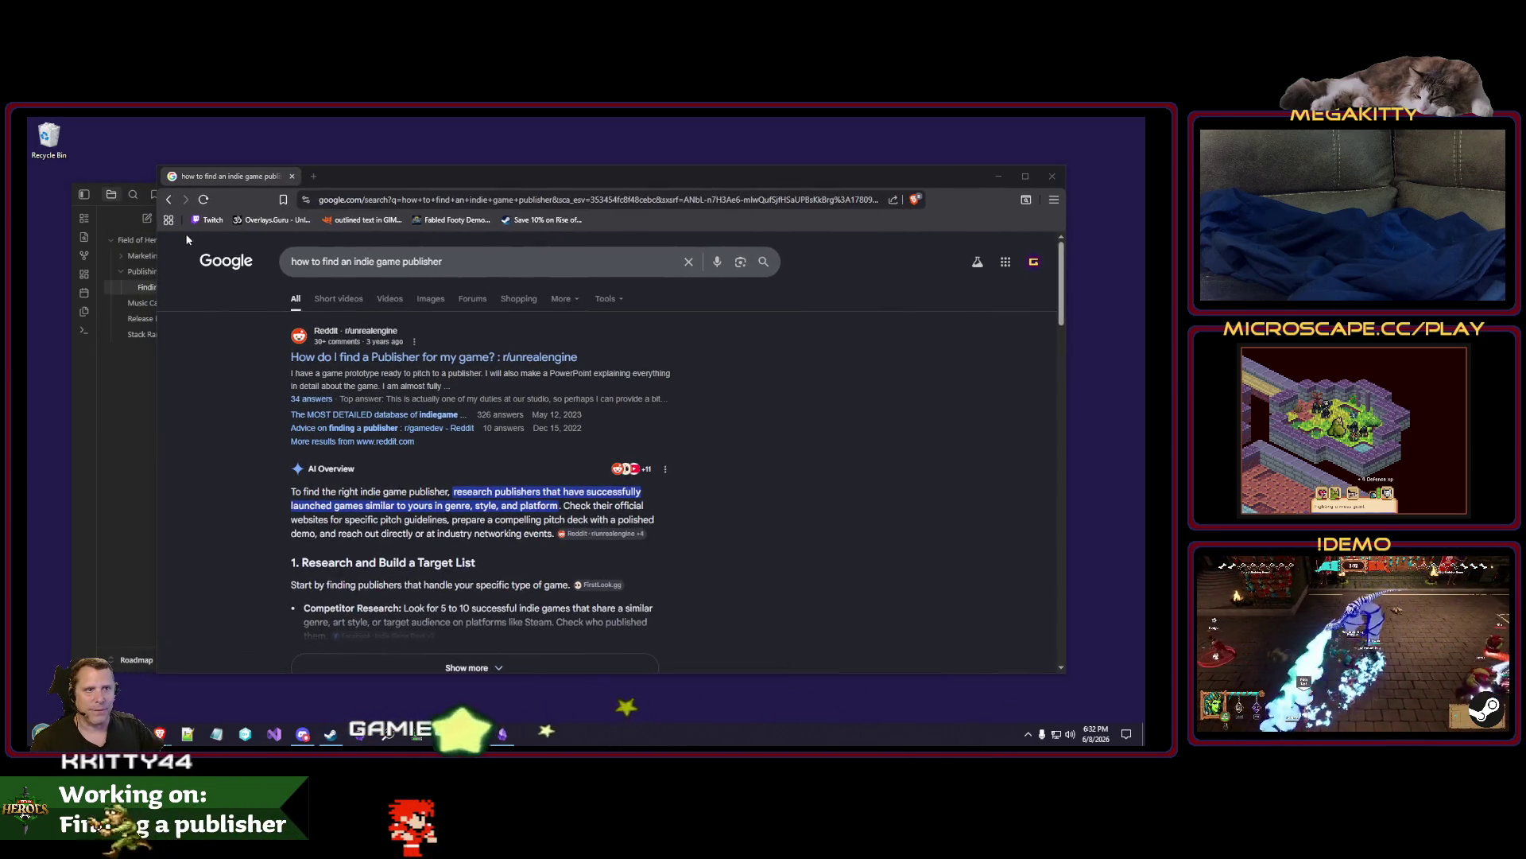
{"action": "key", "text": "alt+Tab"}
{"action": "left_click", "coordinate": [493, 178]}
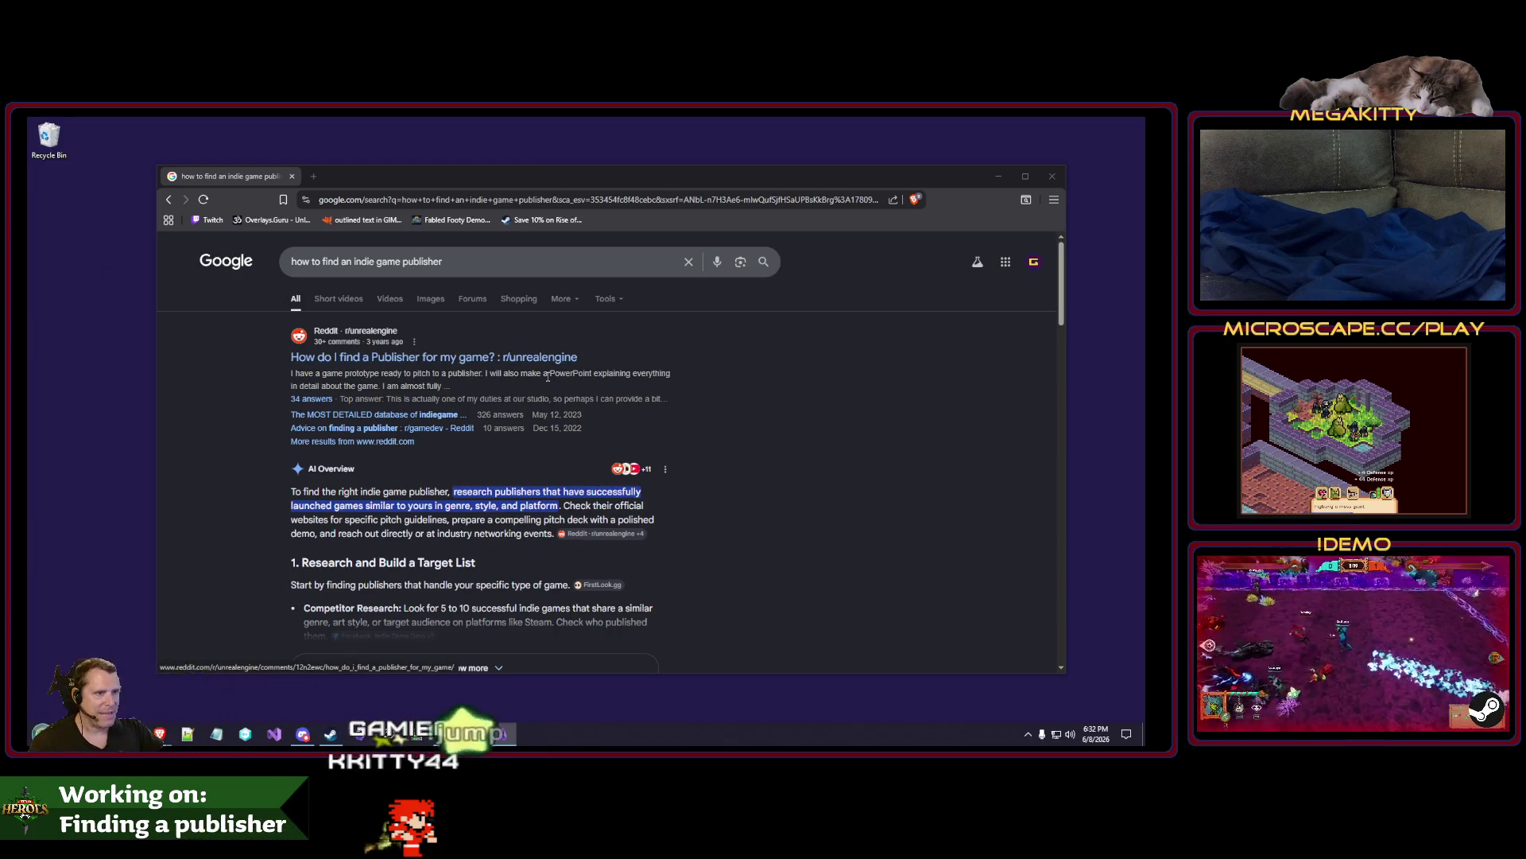
{"action": "double_click", "coordinate": [550, 175]}
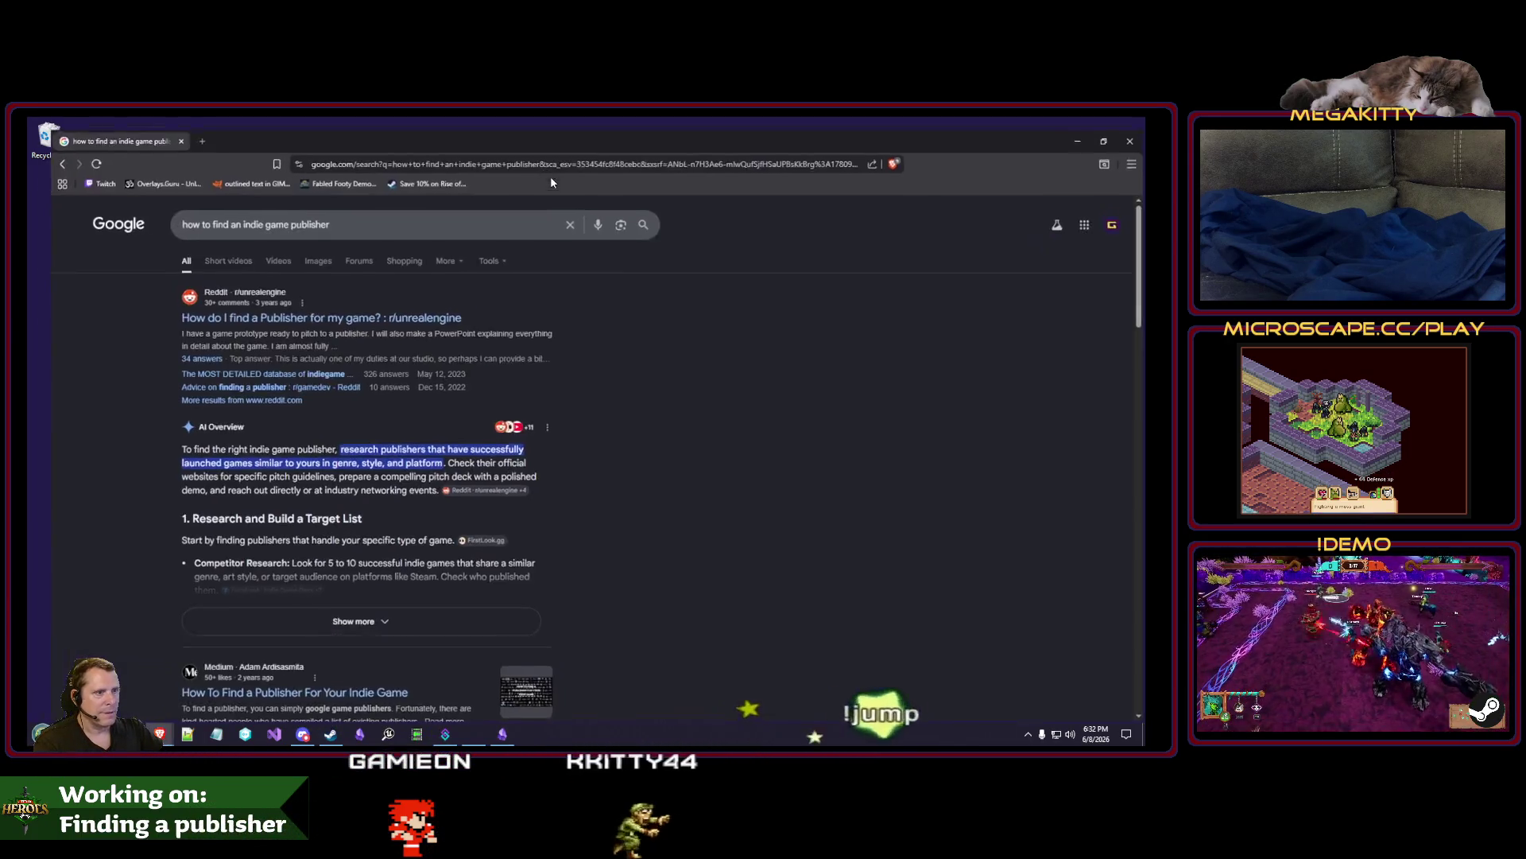
{"action": "middle_click", "coordinate": [247, 366]}
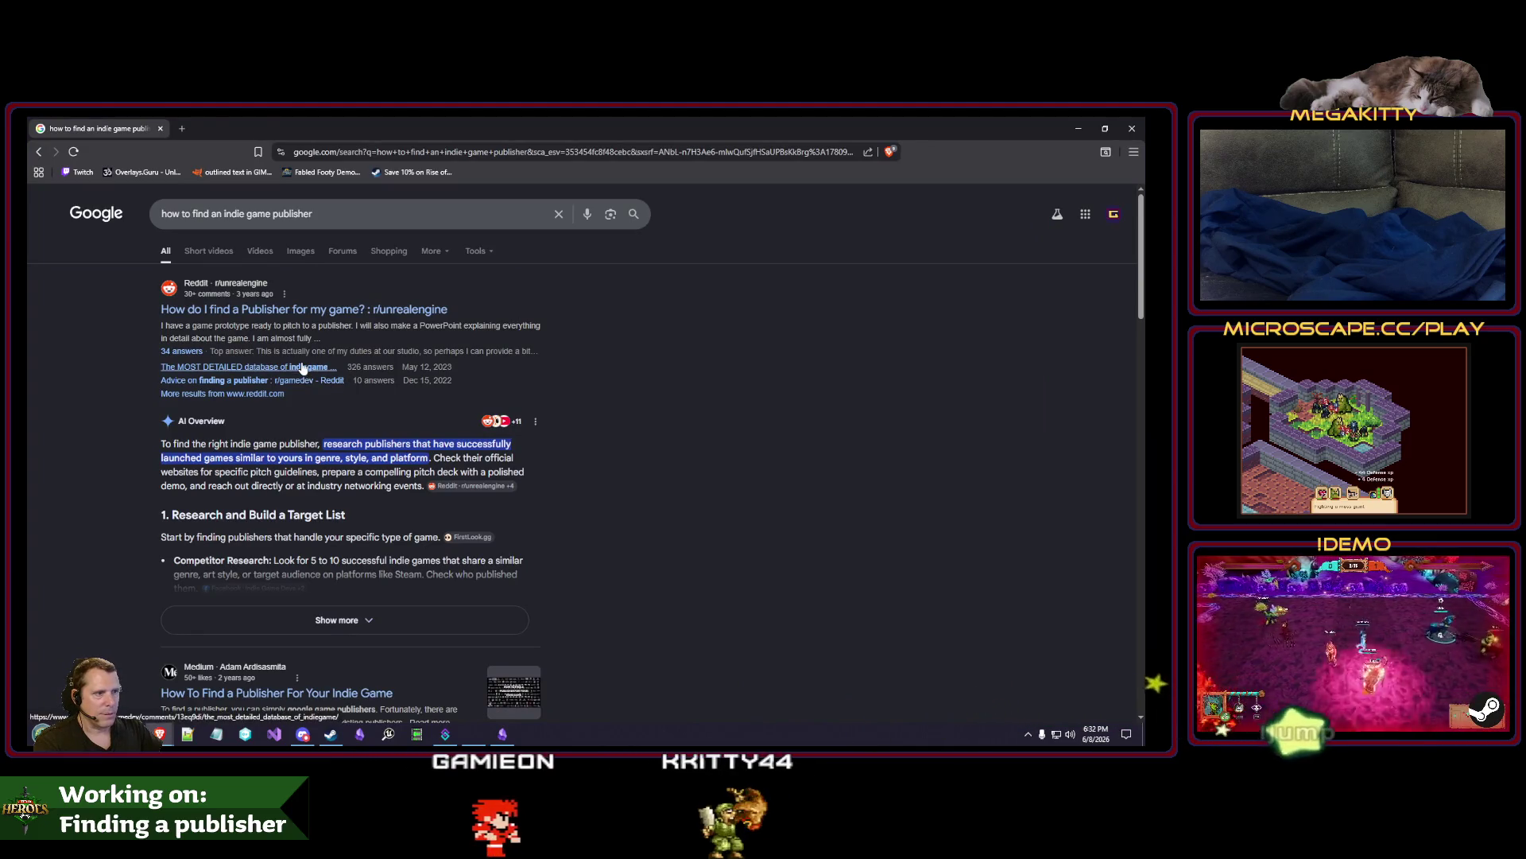
Open the Publishers database spreadsheet link from the r/gamedev post and close the sign-in page.
{"action": "left_click", "coordinate": [280, 126]}
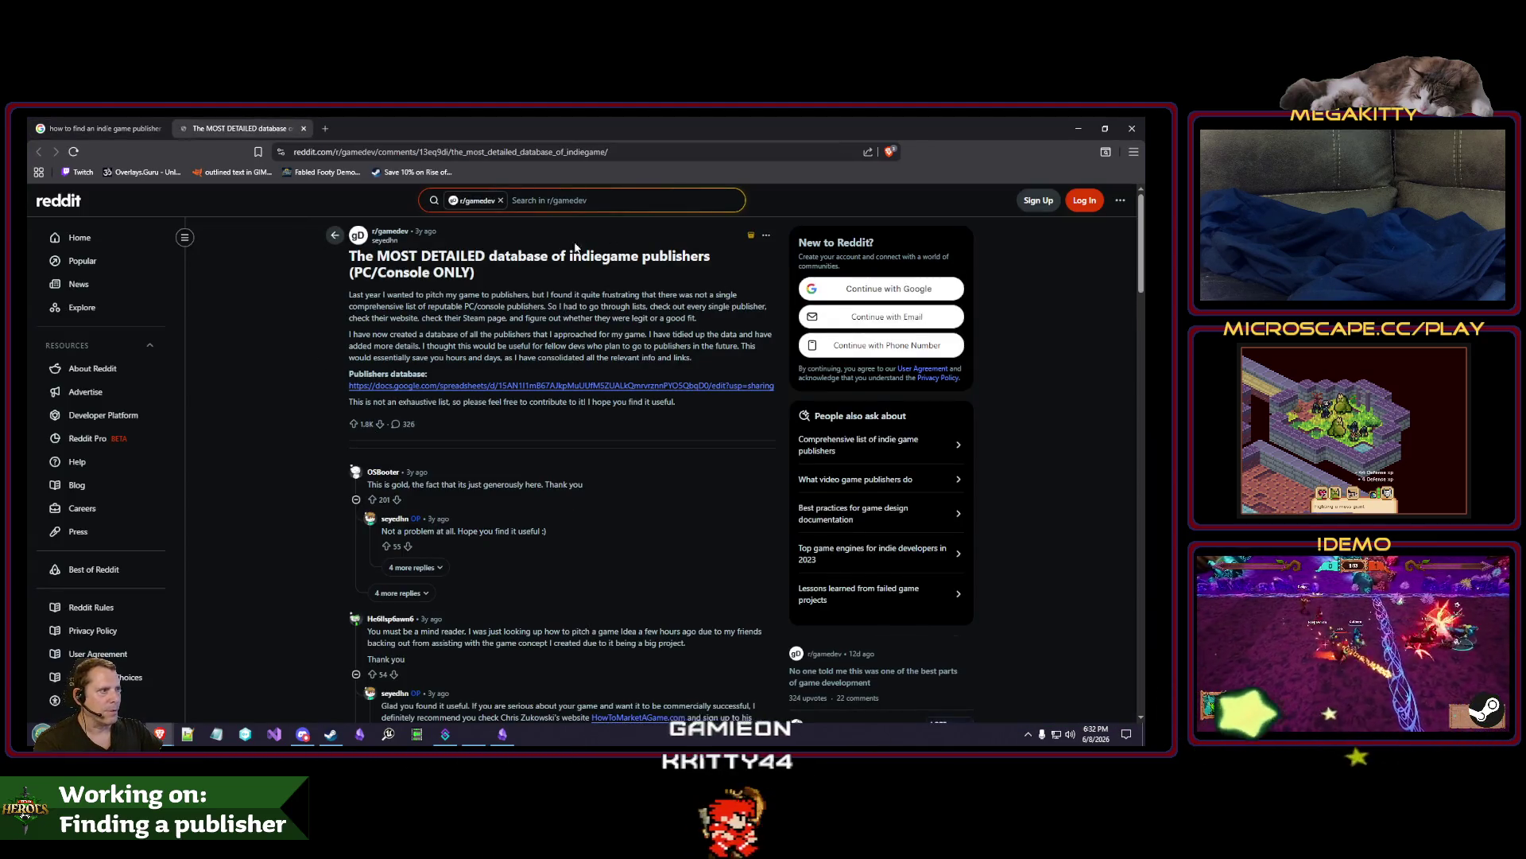
{"action": "left_click", "coordinate": [473, 387]}
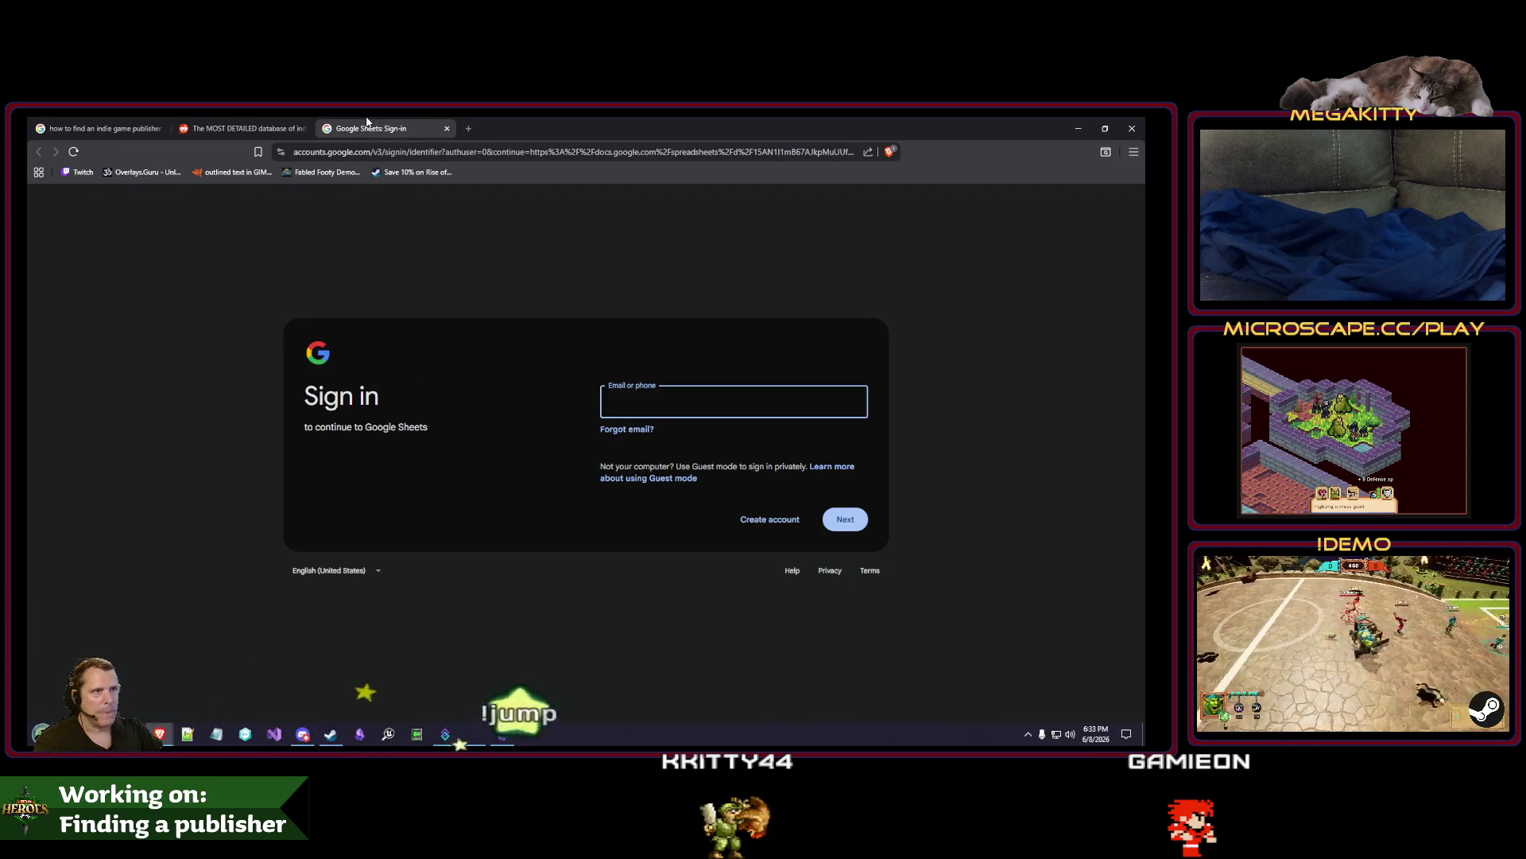
{"action": "left_click", "coordinate": [220, 205]}
{"action": "key", "text": "ctrl+w"}
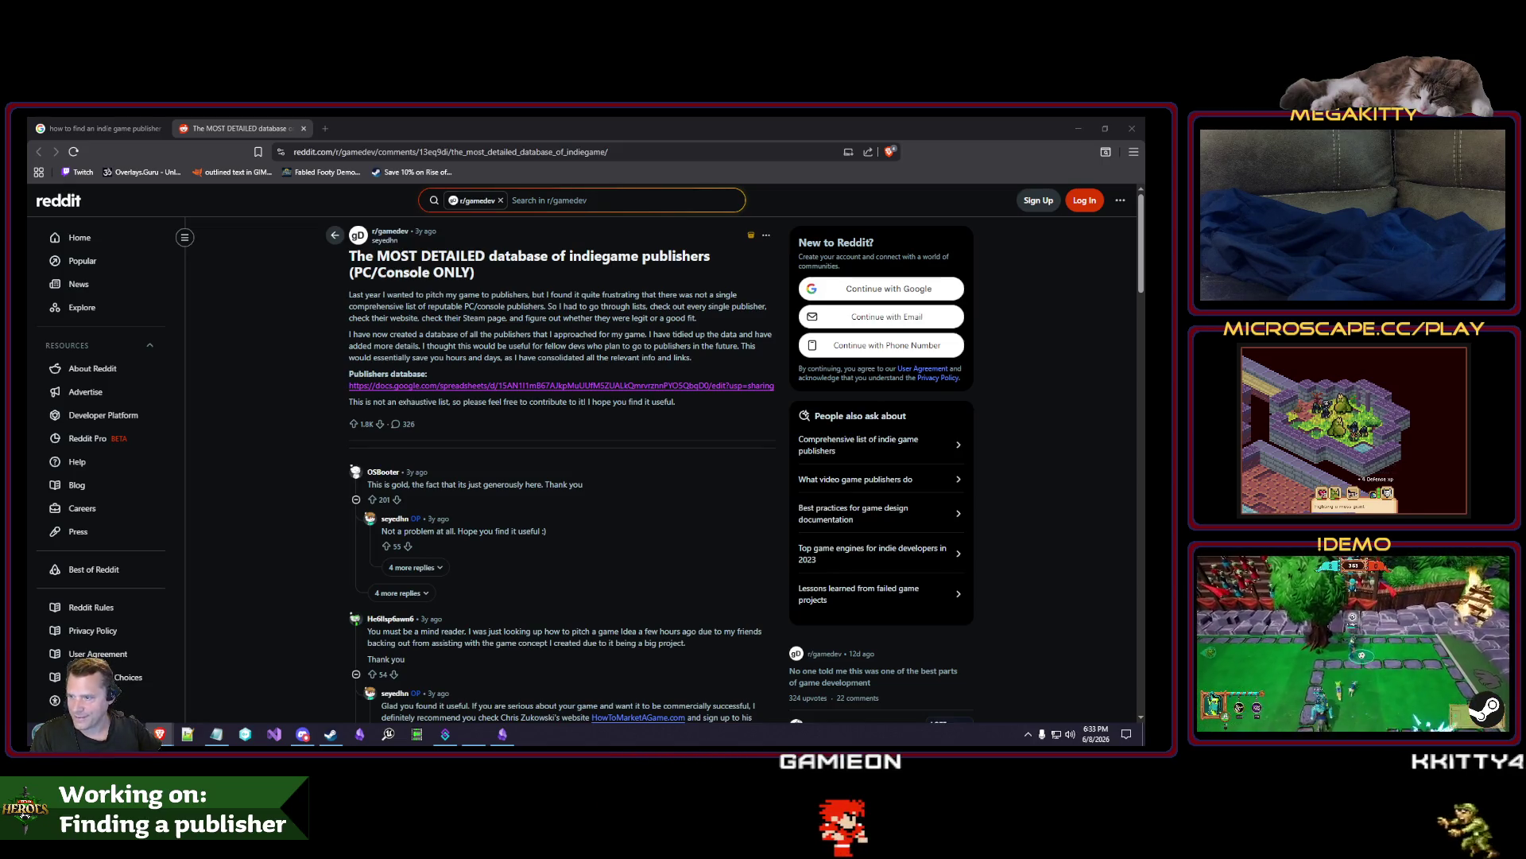
Pull the publisher spreadsheet into its own maximized window and show the Publishers (curated) sheet.
{"action": "left_click", "coordinate": [557, 385]}
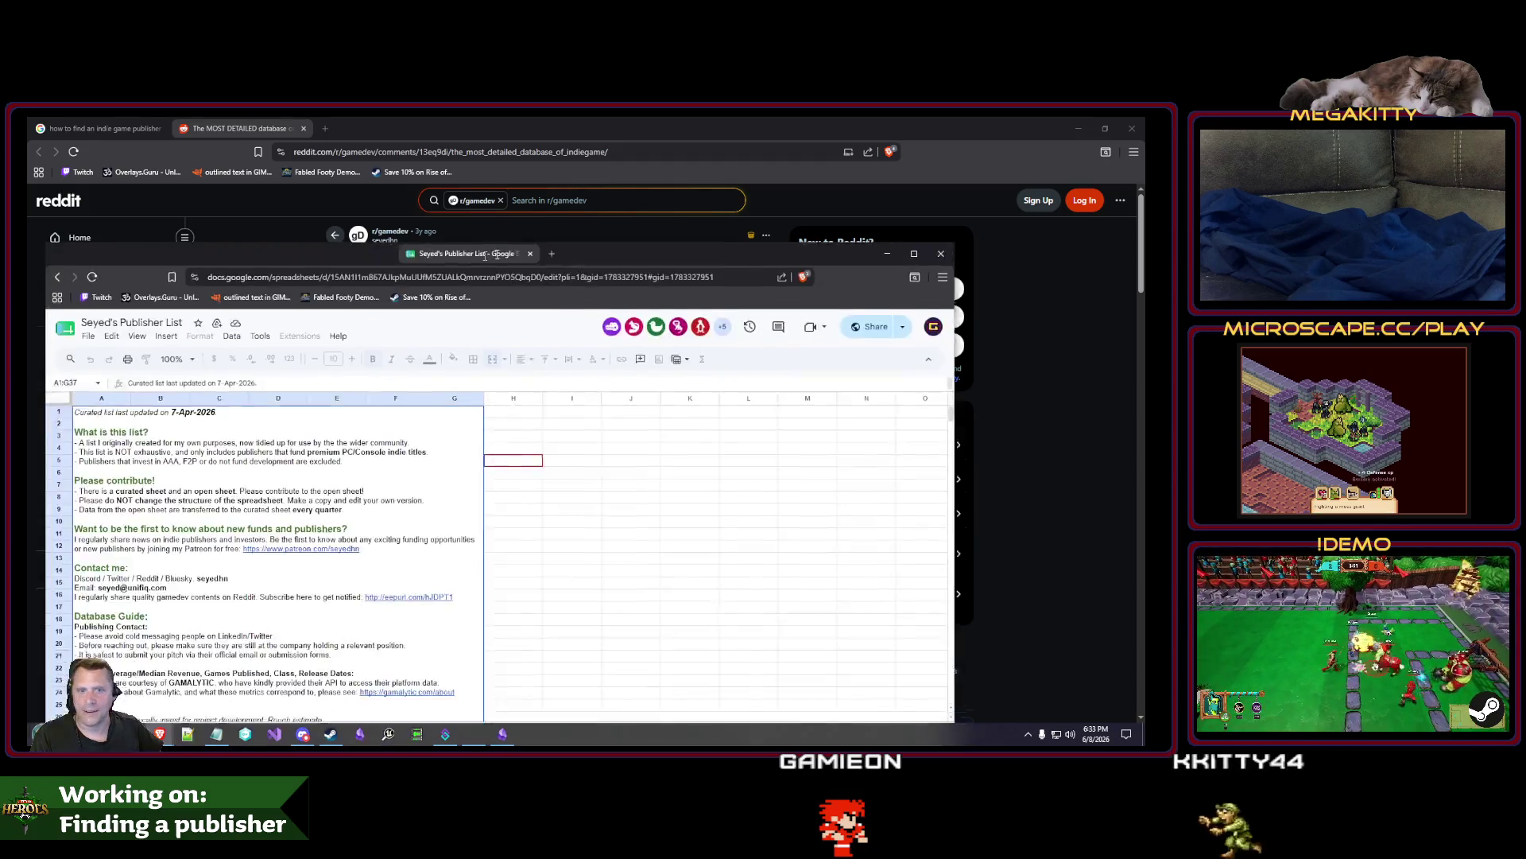
{"action": "left_click_drag", "start_coordinate": [615, 131], "coordinate": [616, 159]}
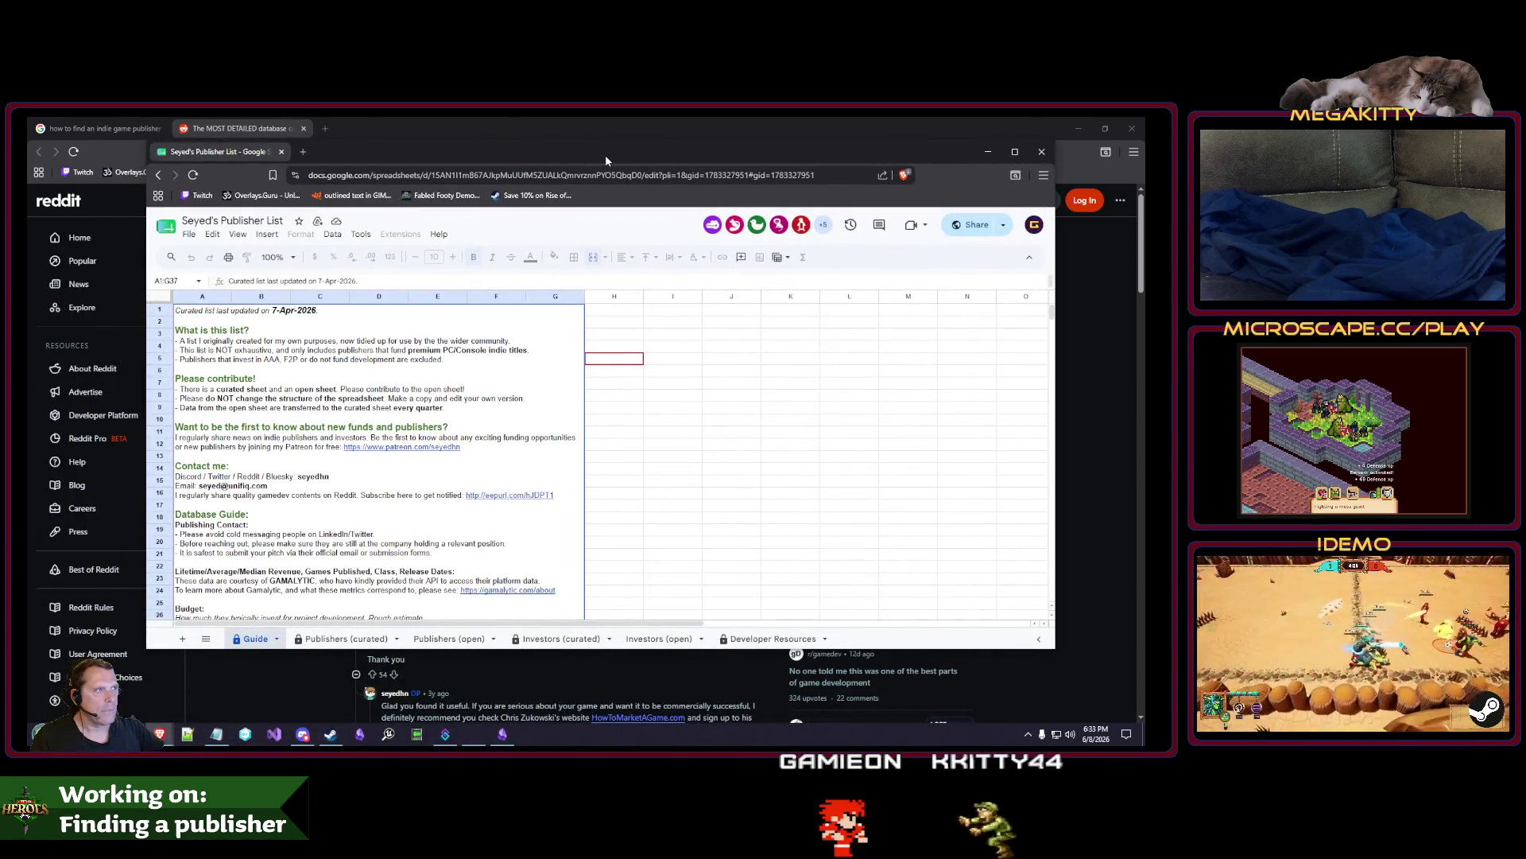
{"action": "double_click", "coordinate": [604, 154]}
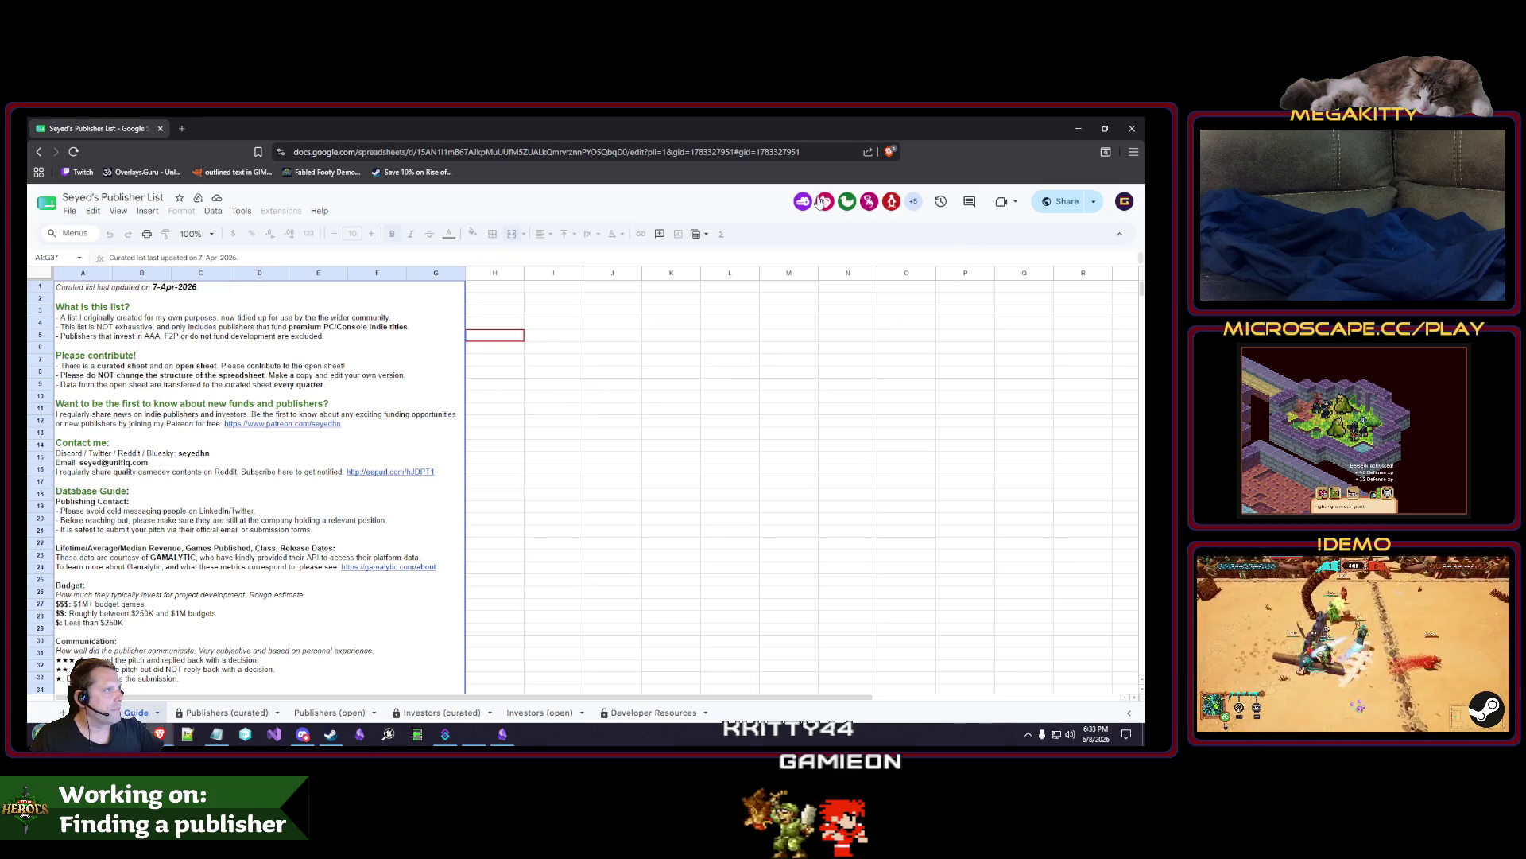
{"action": "scroll", "coordinate": [521, 412], "scroll_direction": "down", "scroll_amount": 3}
{"action": "scroll", "coordinate": [521, 402], "scroll_direction": "up", "scroll_amount": 3}
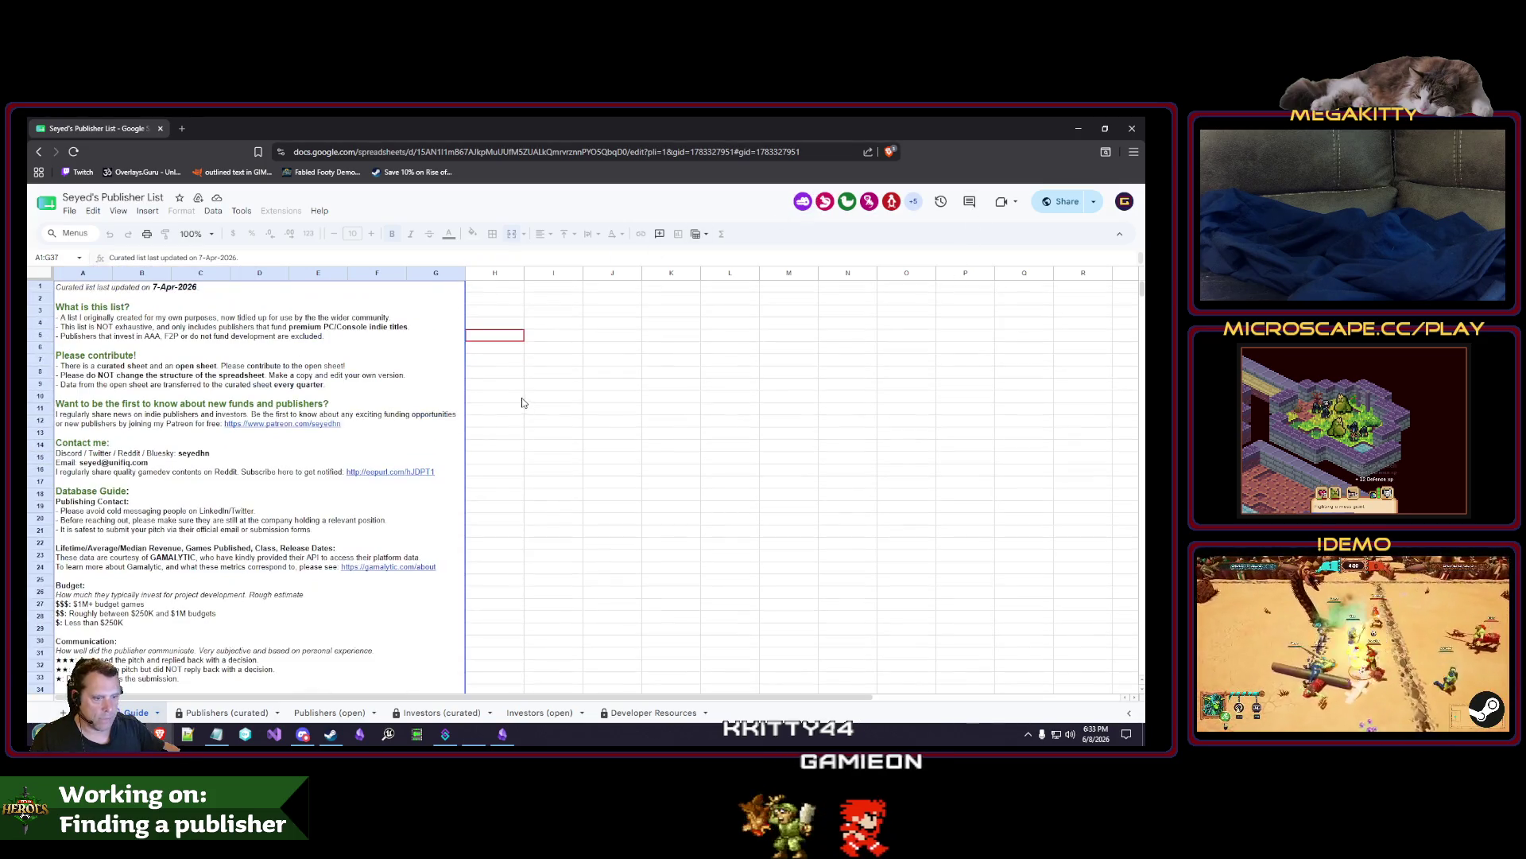
{"action": "left_click", "coordinate": [231, 714]}
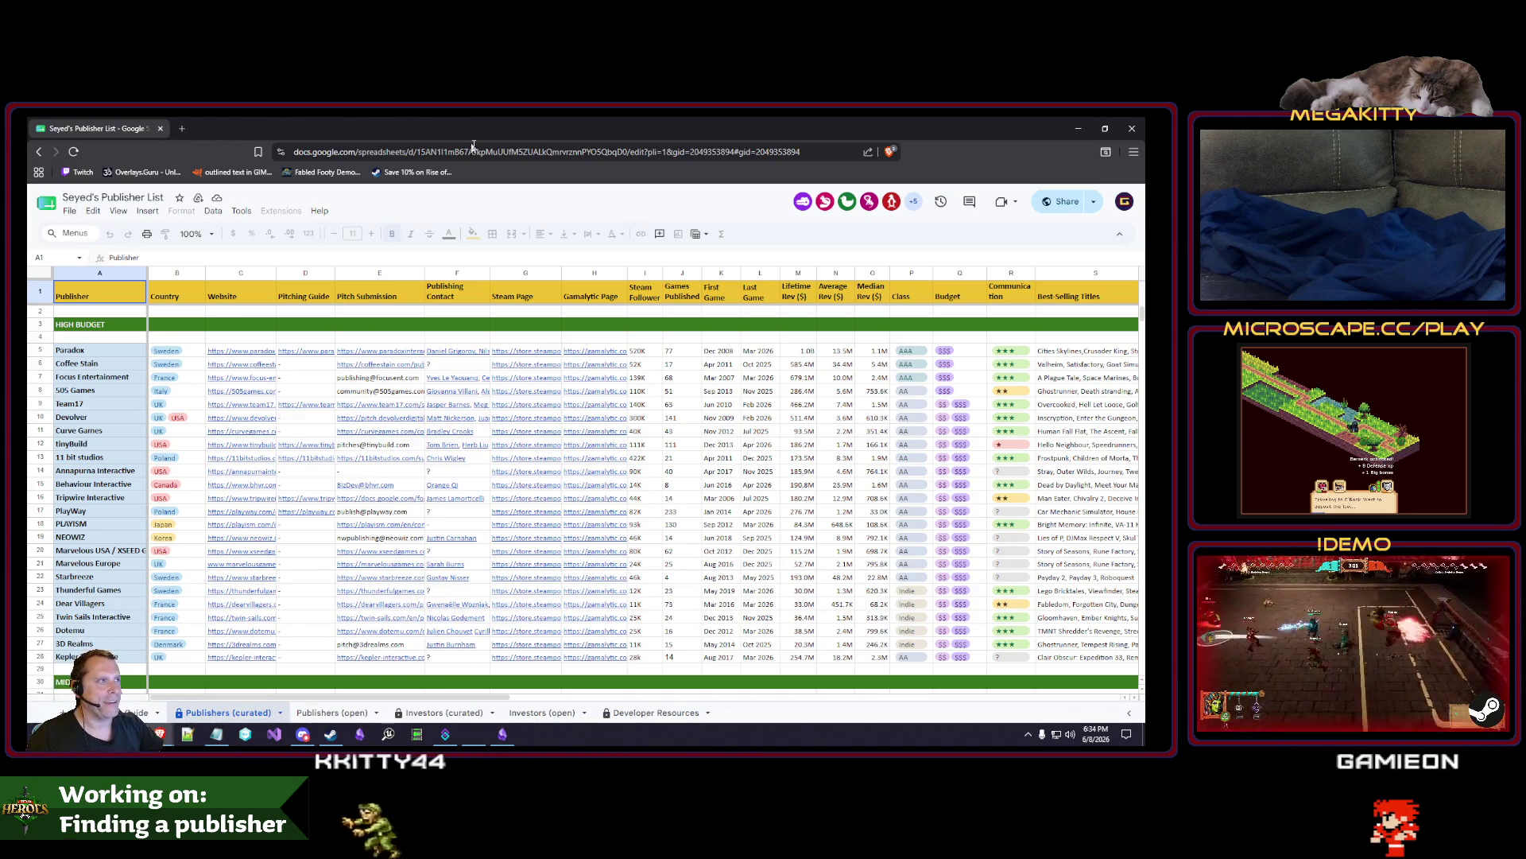
{"action": "left_click", "coordinate": [680, 151]}
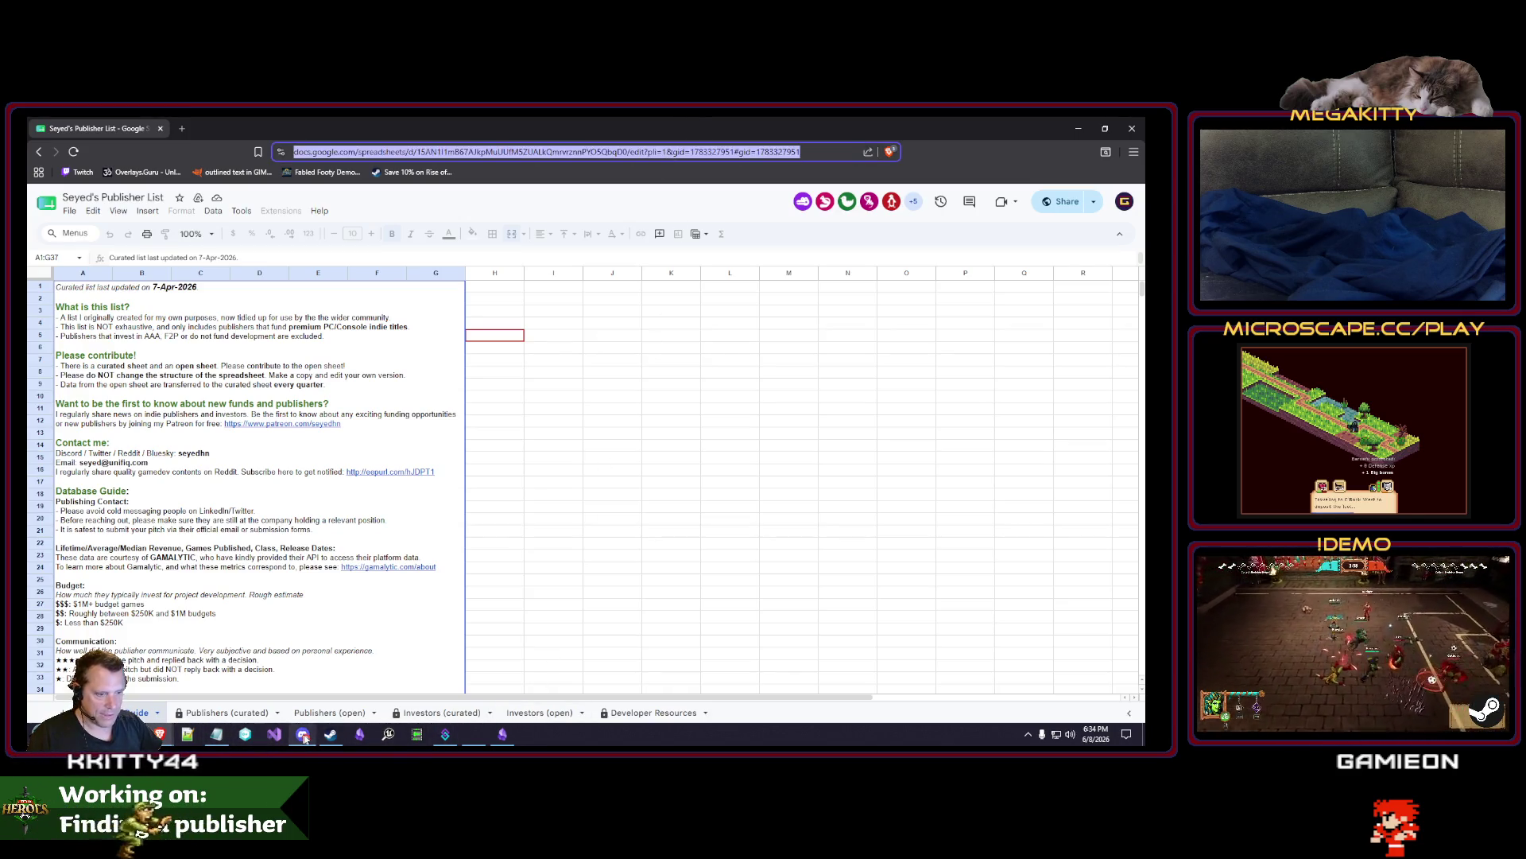
{"action": "left_click", "coordinate": [502, 733]}
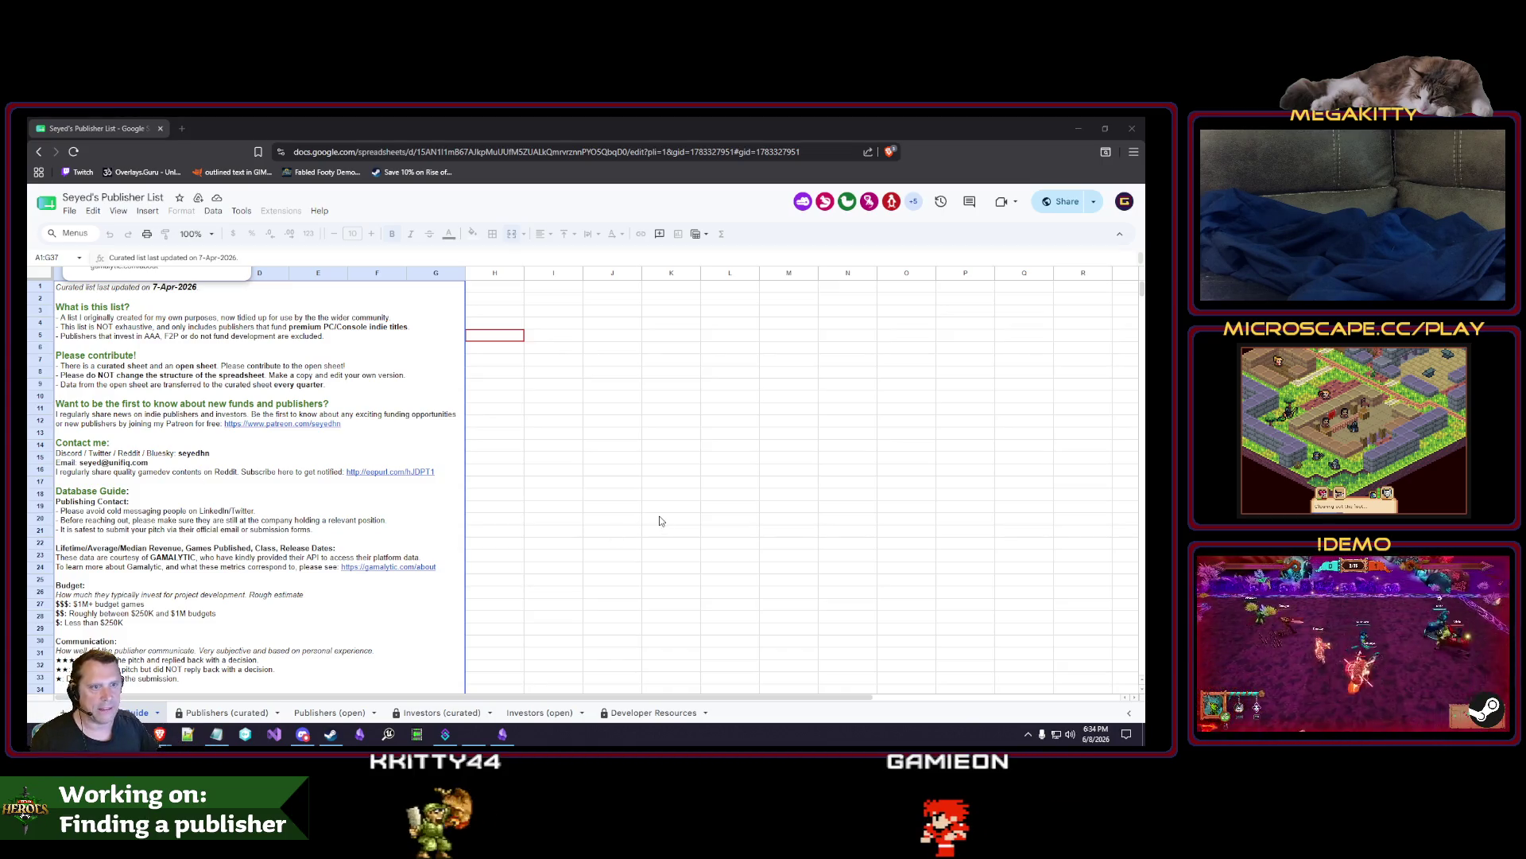
{"action": "left_click", "coordinate": [518, 412]}
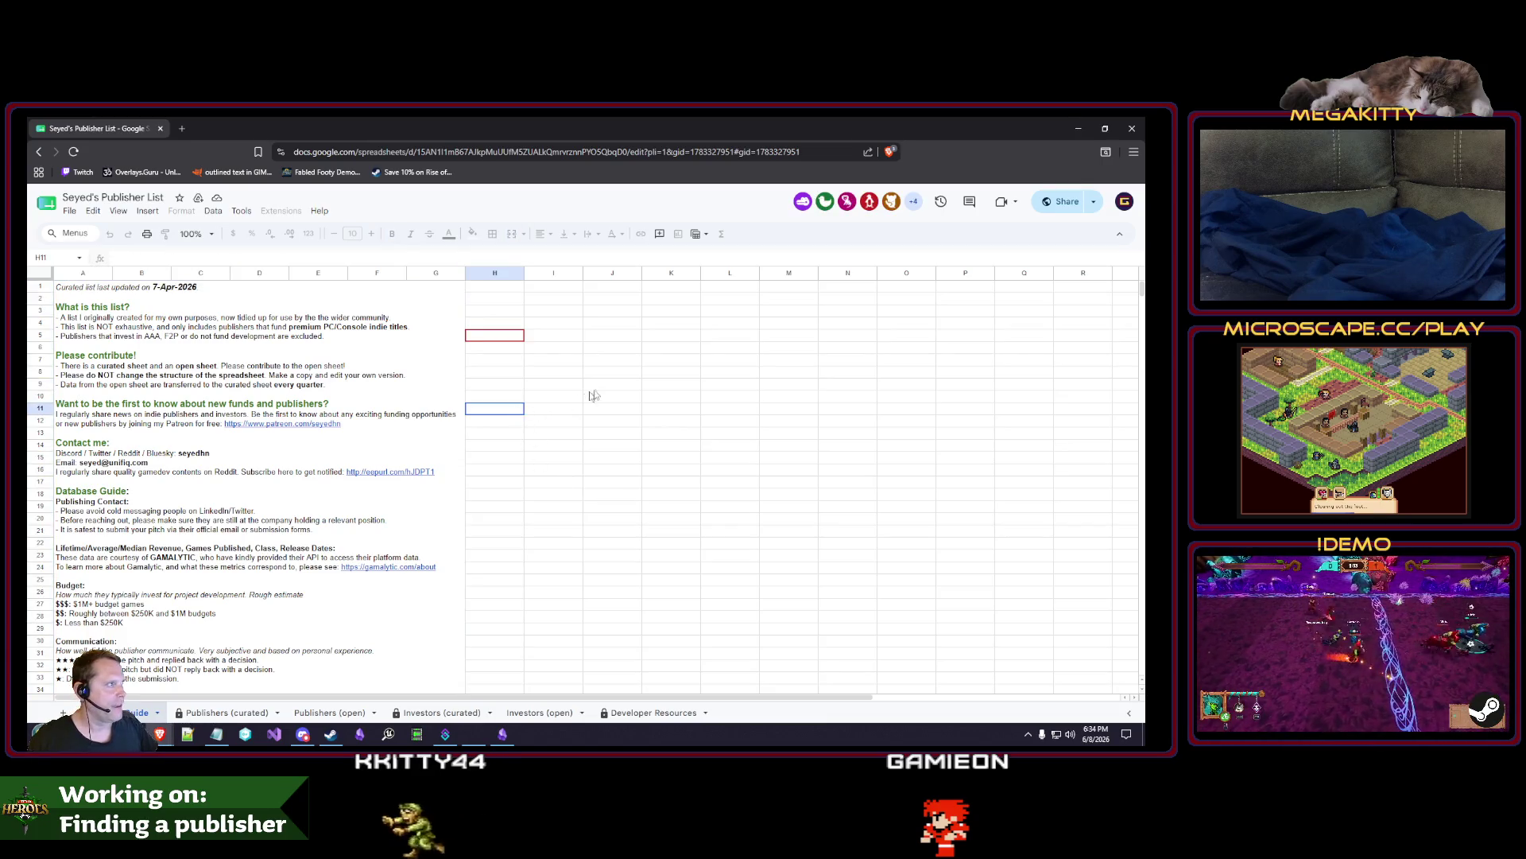
{"action": "key", "text": "Left"}
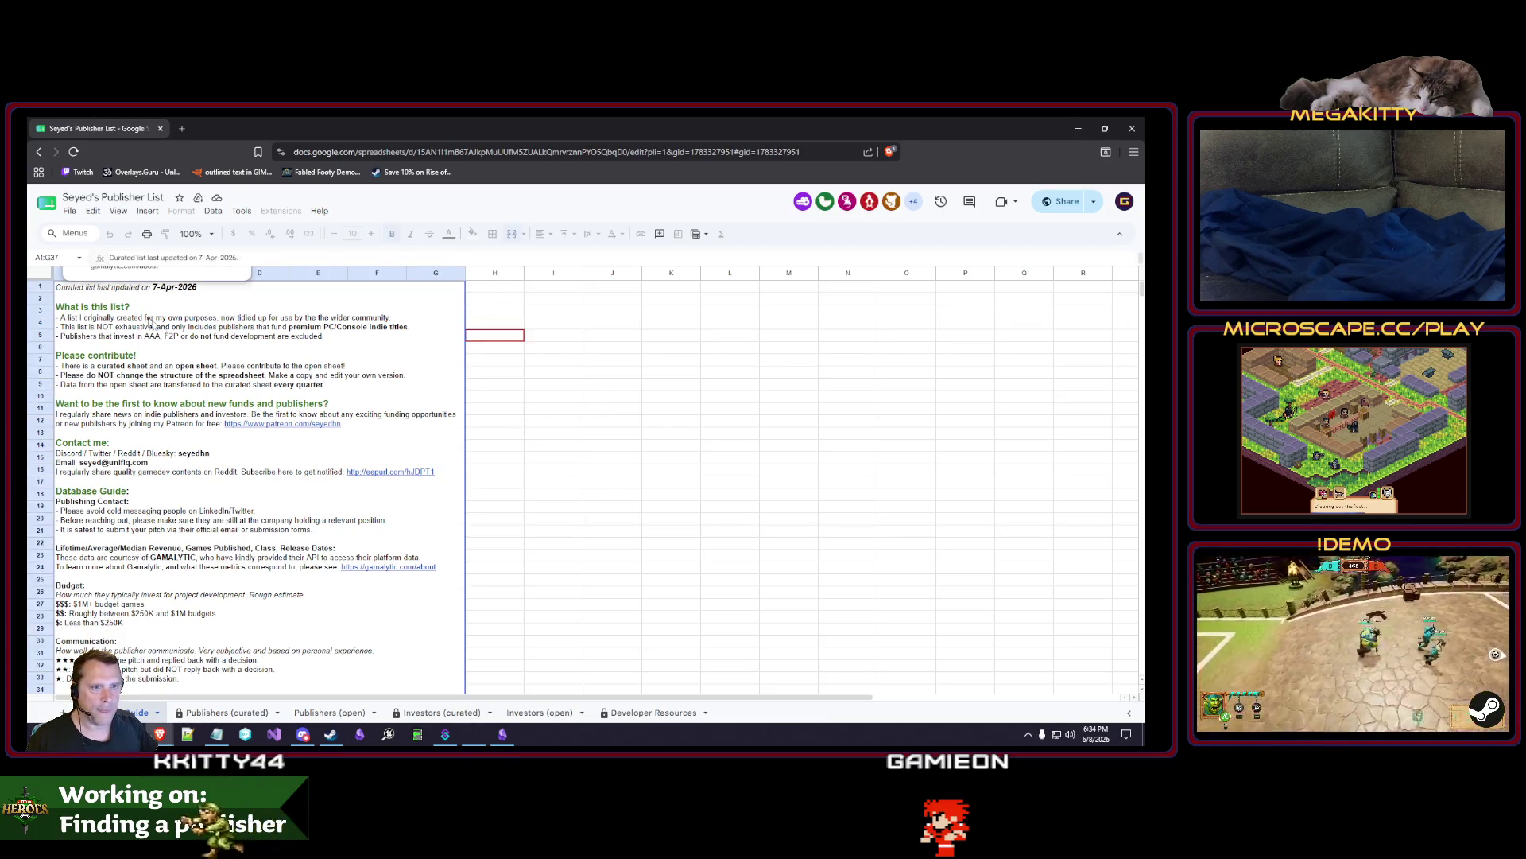
{"action": "left_click", "coordinate": [599, 450]}
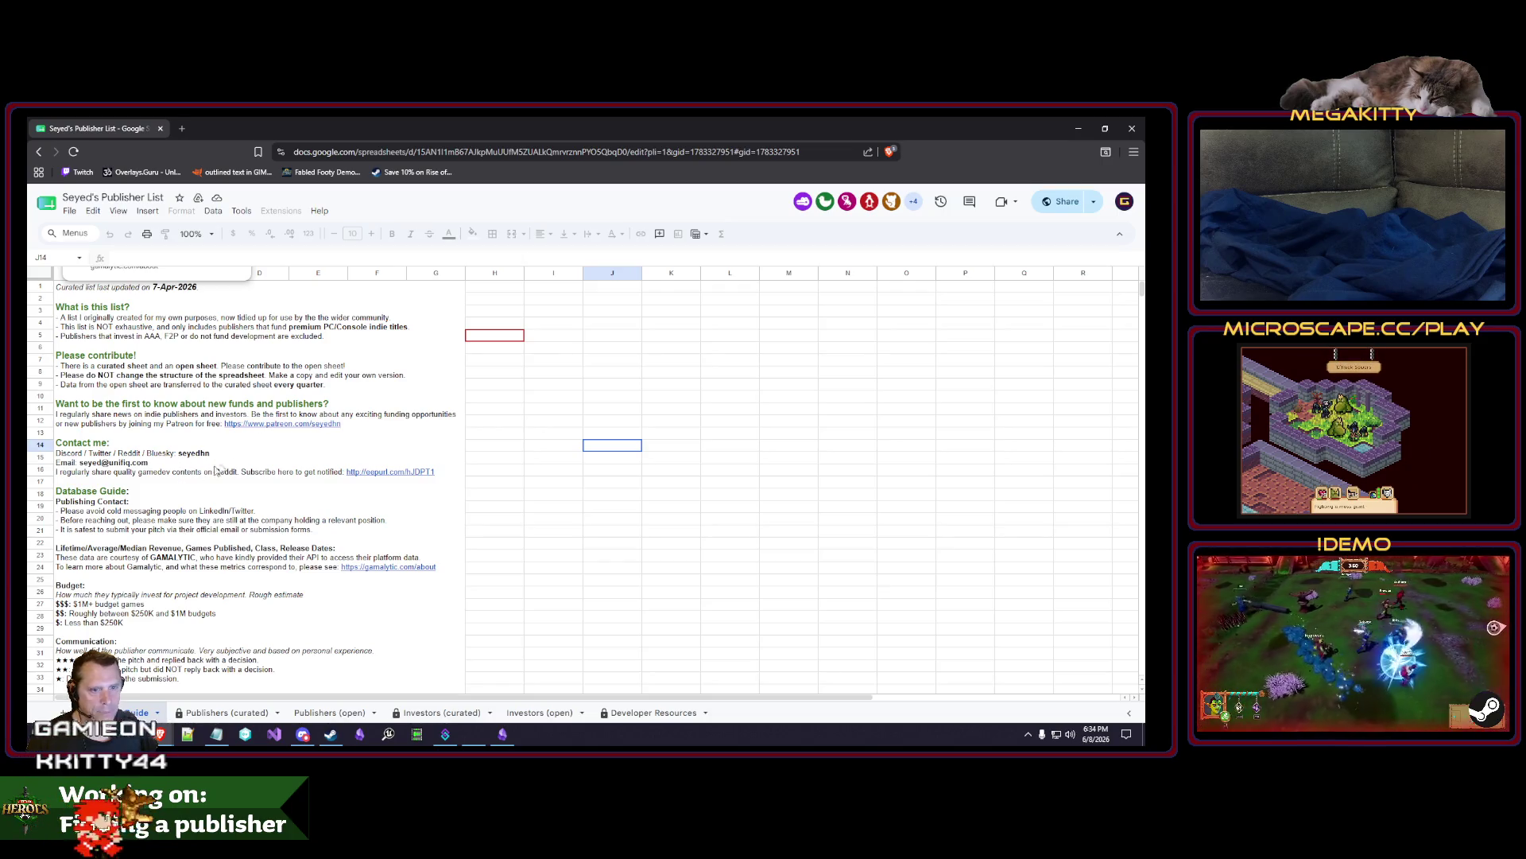
{"action": "scroll", "coordinate": [296, 540], "scroll_direction": "down", "scroll_amount": 5}
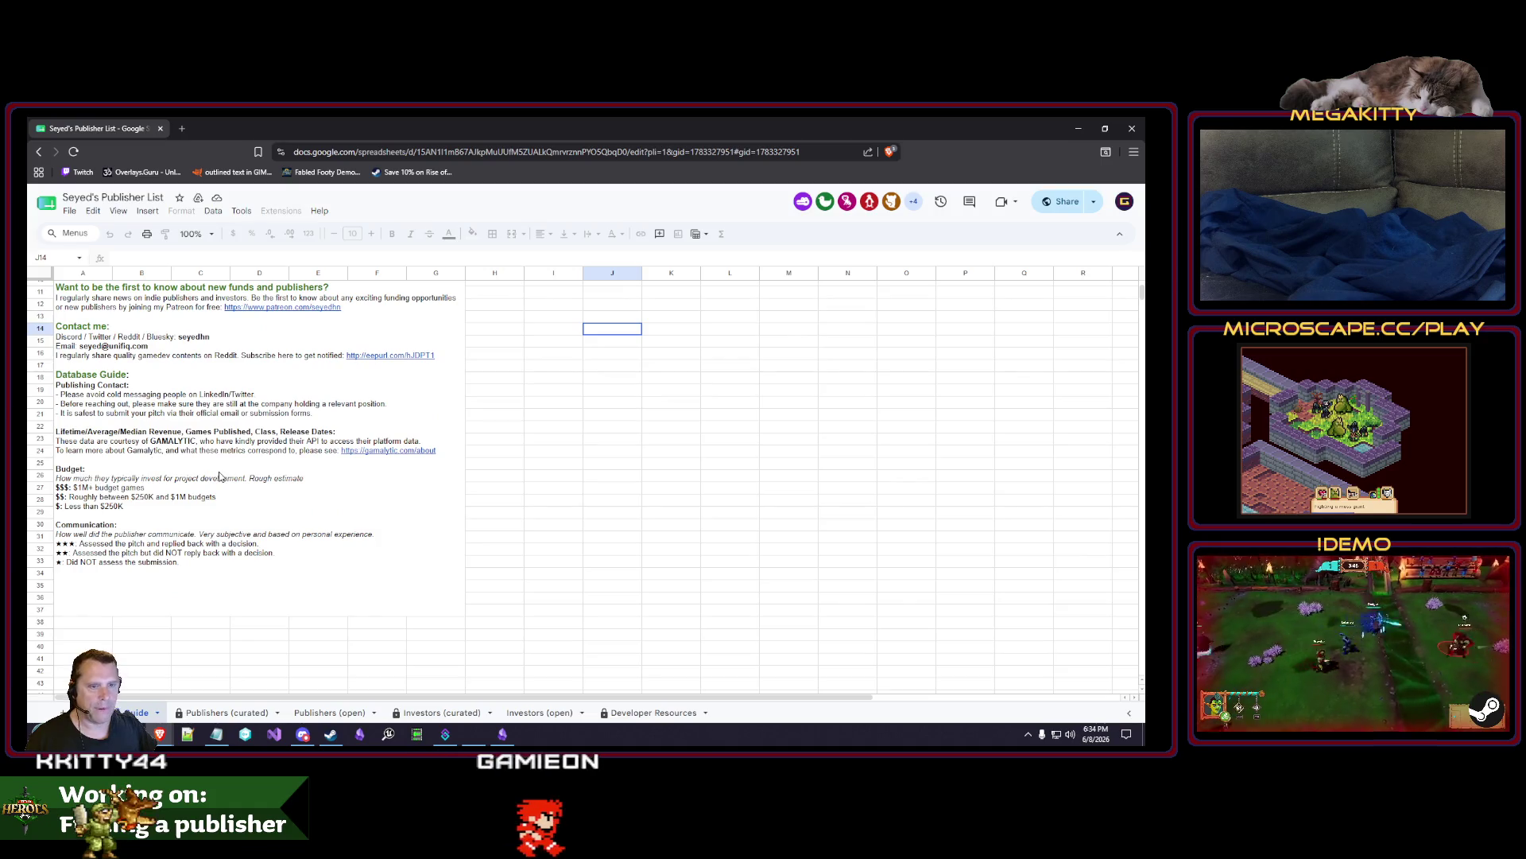
{"action": "scroll", "coordinate": [220, 475], "scroll_direction": "up", "scroll_amount": 5}
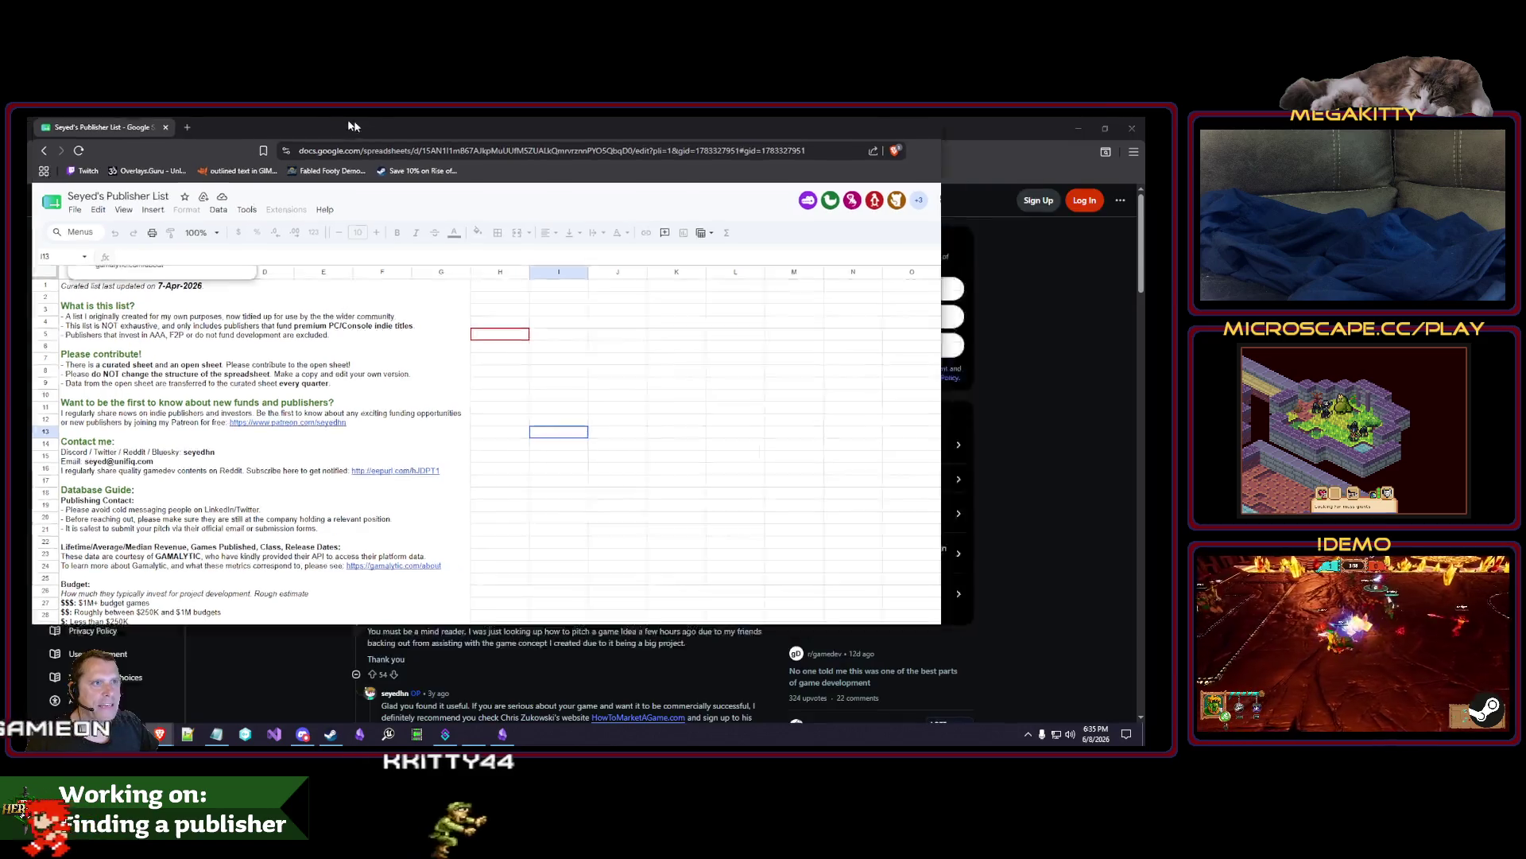
Re-maximize the spreadsheet and step through the Publishers and Investors sheets to Developer Resources.
{"action": "mouse_move", "coordinate": [354, 121]}
{"action": "left_mouse_down"}
{"action": "mouse_move", "coordinate": [537, 164]}
{"action": "mouse_move", "coordinate": [479, 169]}
{"action": "mouse_move", "coordinate": [556, 159]}
{"action": "mouse_move", "coordinate": [431, 159]}
{"action": "left_mouse_up"}
{"action": "double_click", "coordinate": [431, 159]}
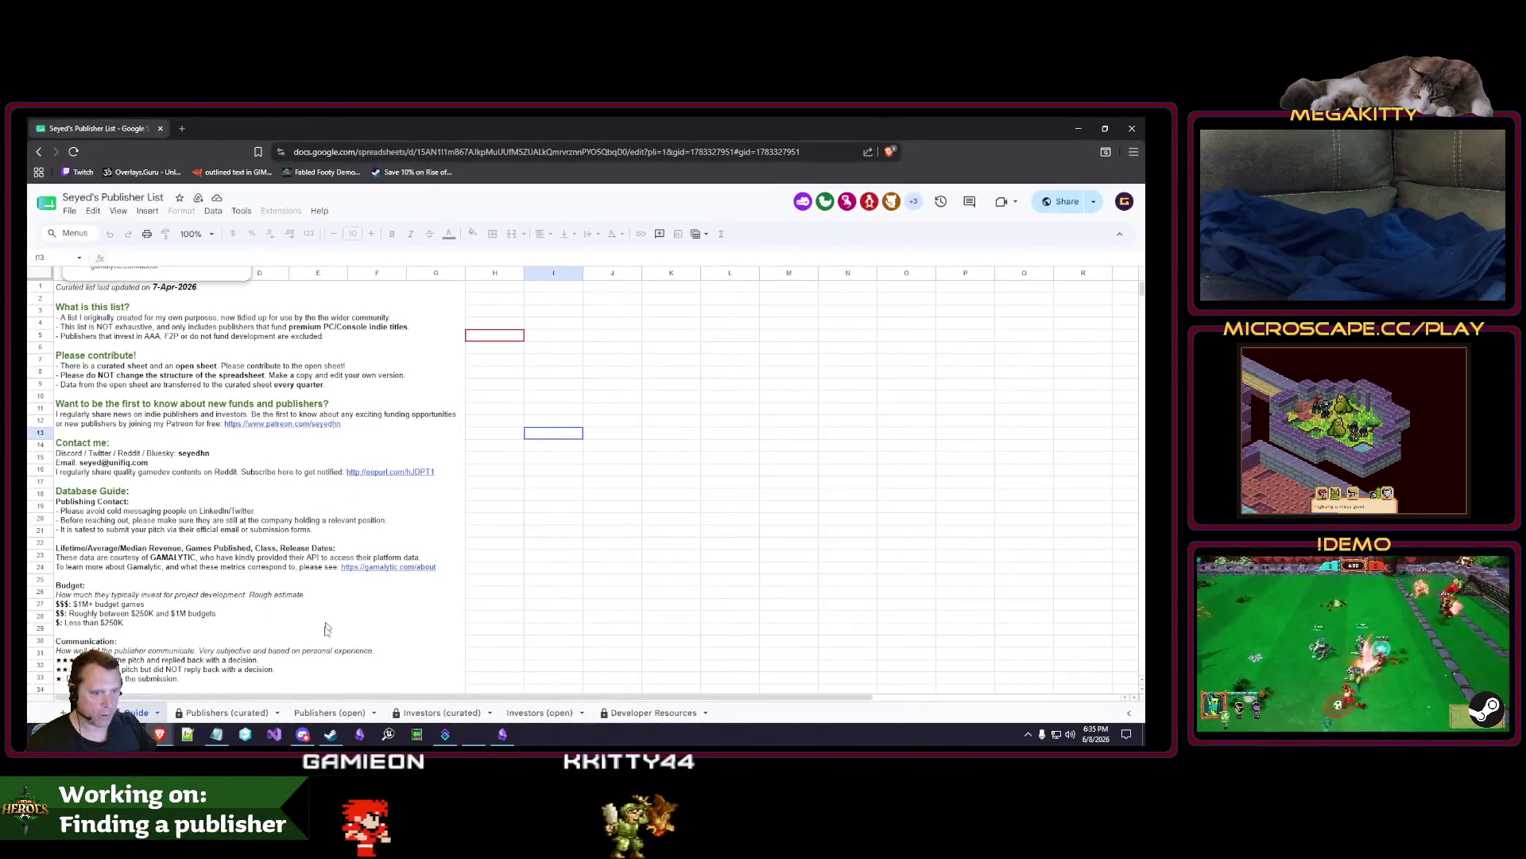
{"action": "left_click", "coordinate": [227, 712]}
{"action": "left_click", "coordinate": [337, 713]}
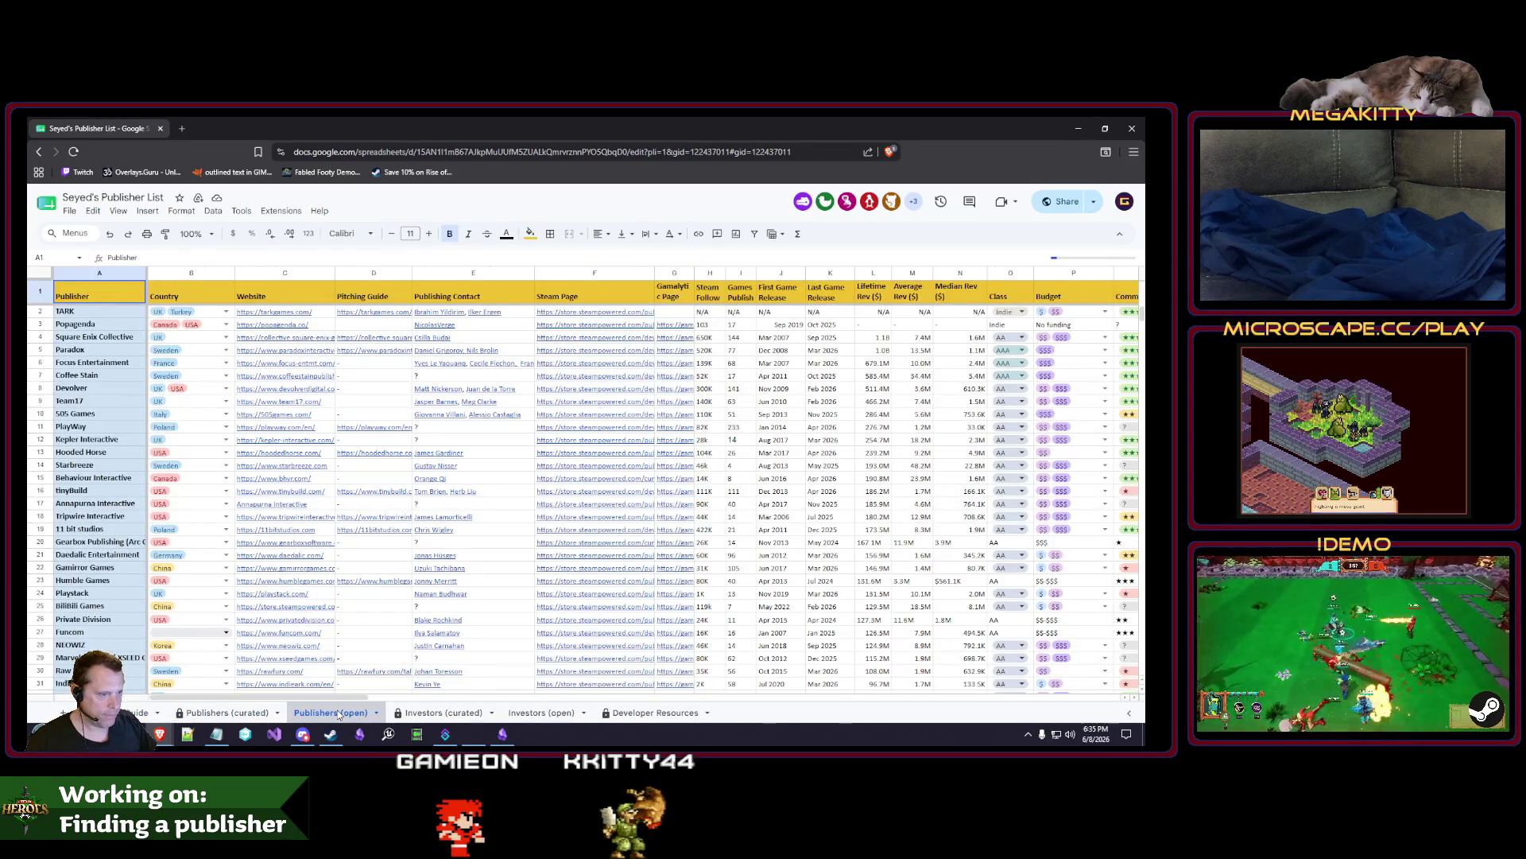
{"action": "left_click", "coordinate": [448, 712]}
{"action": "left_click", "coordinate": [540, 712]}
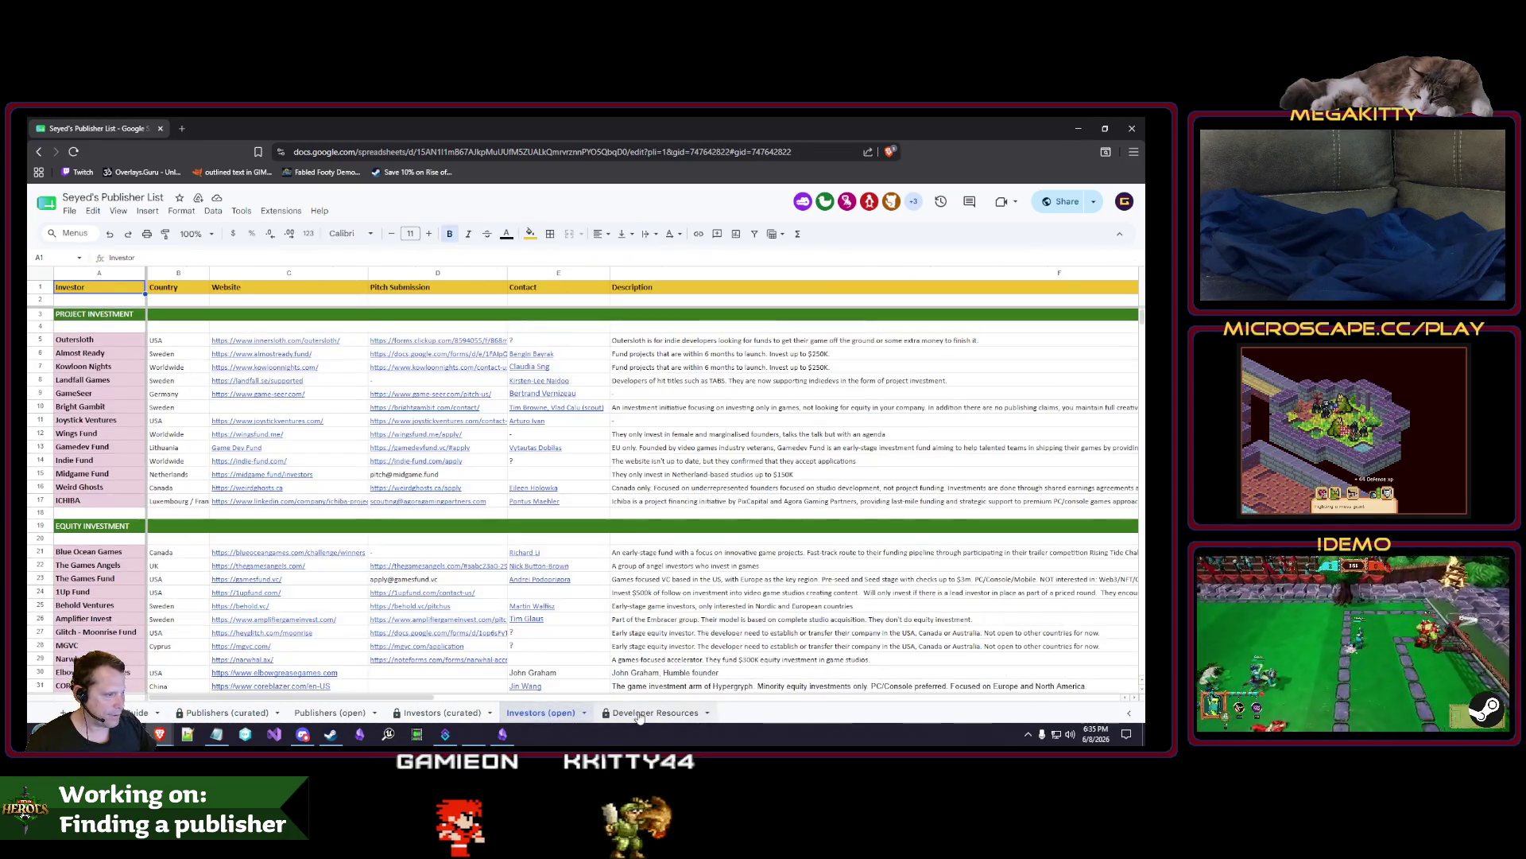
{"action": "left_click", "coordinate": [650, 713]}
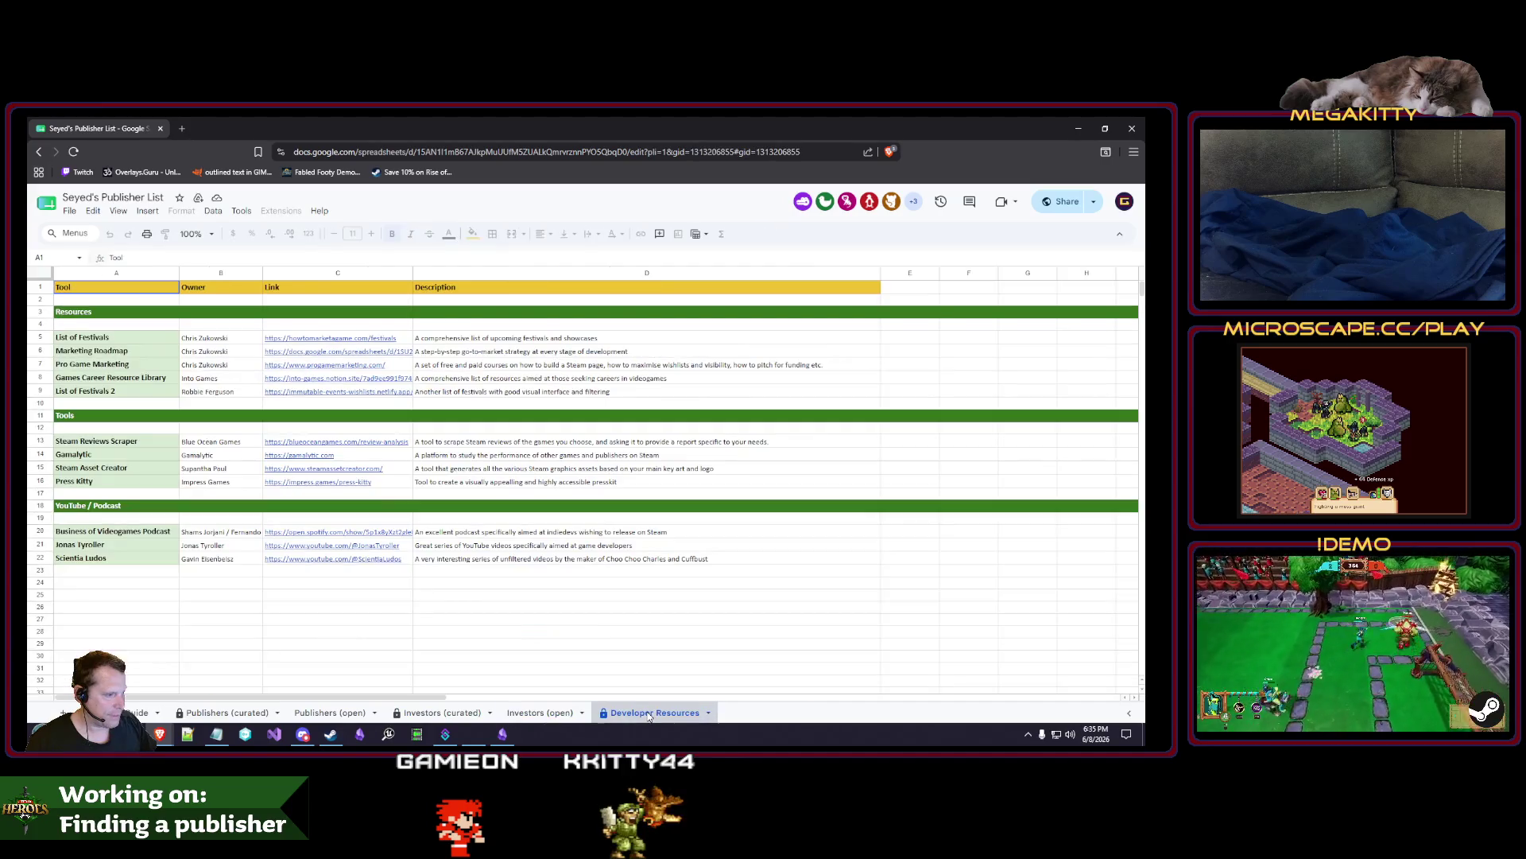
Preview the Marketing Roadmap and festival list links on the Developer Resources sheet.
{"action": "left_click", "coordinate": [288, 609]}
{"action": "left_click", "coordinate": [231, 340]}
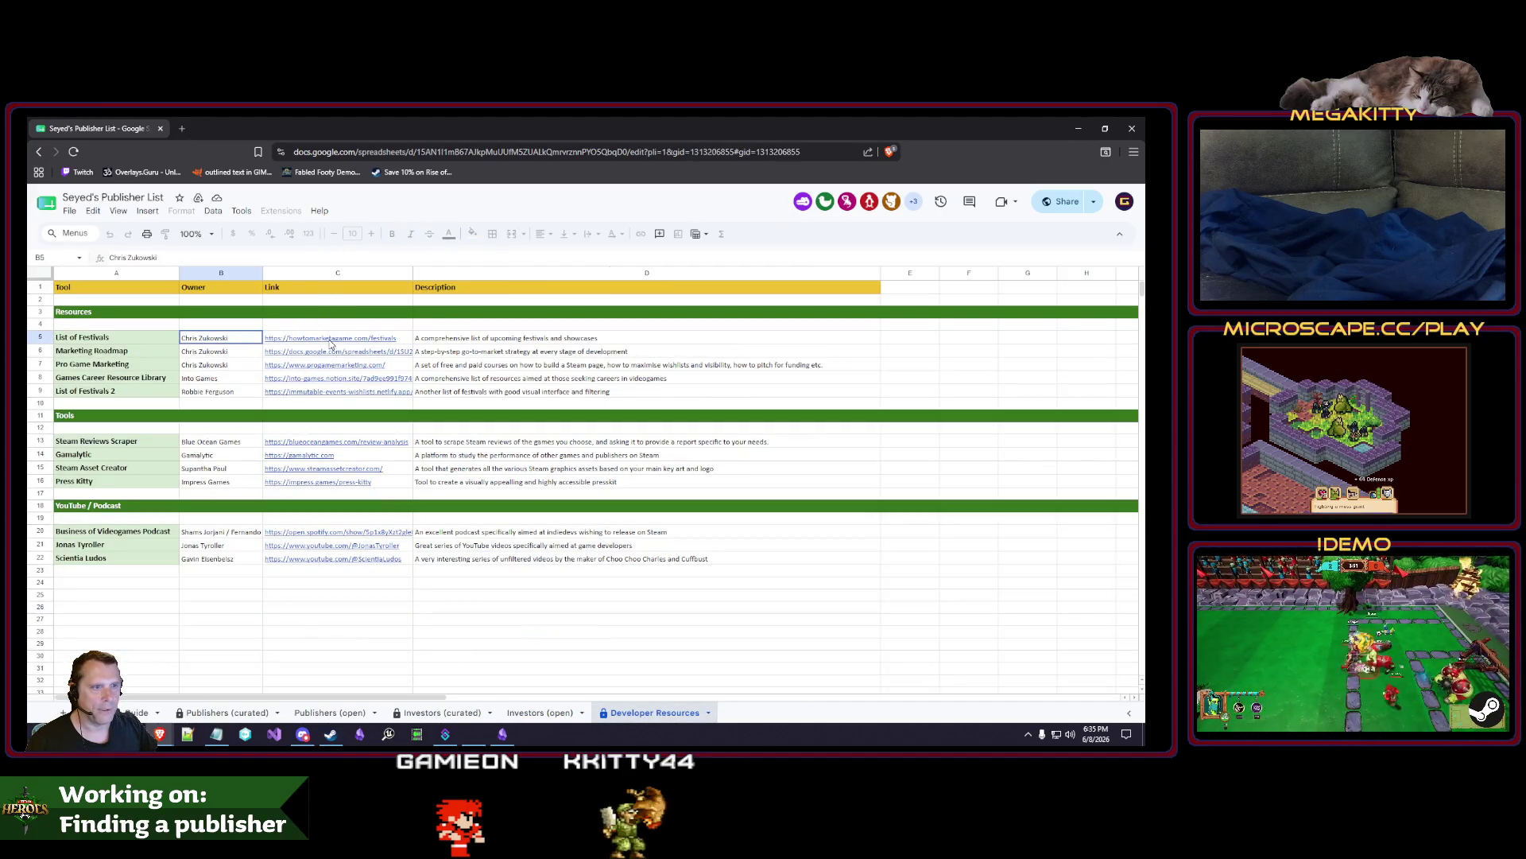
{"action": "left_click", "coordinate": [604, 596]}
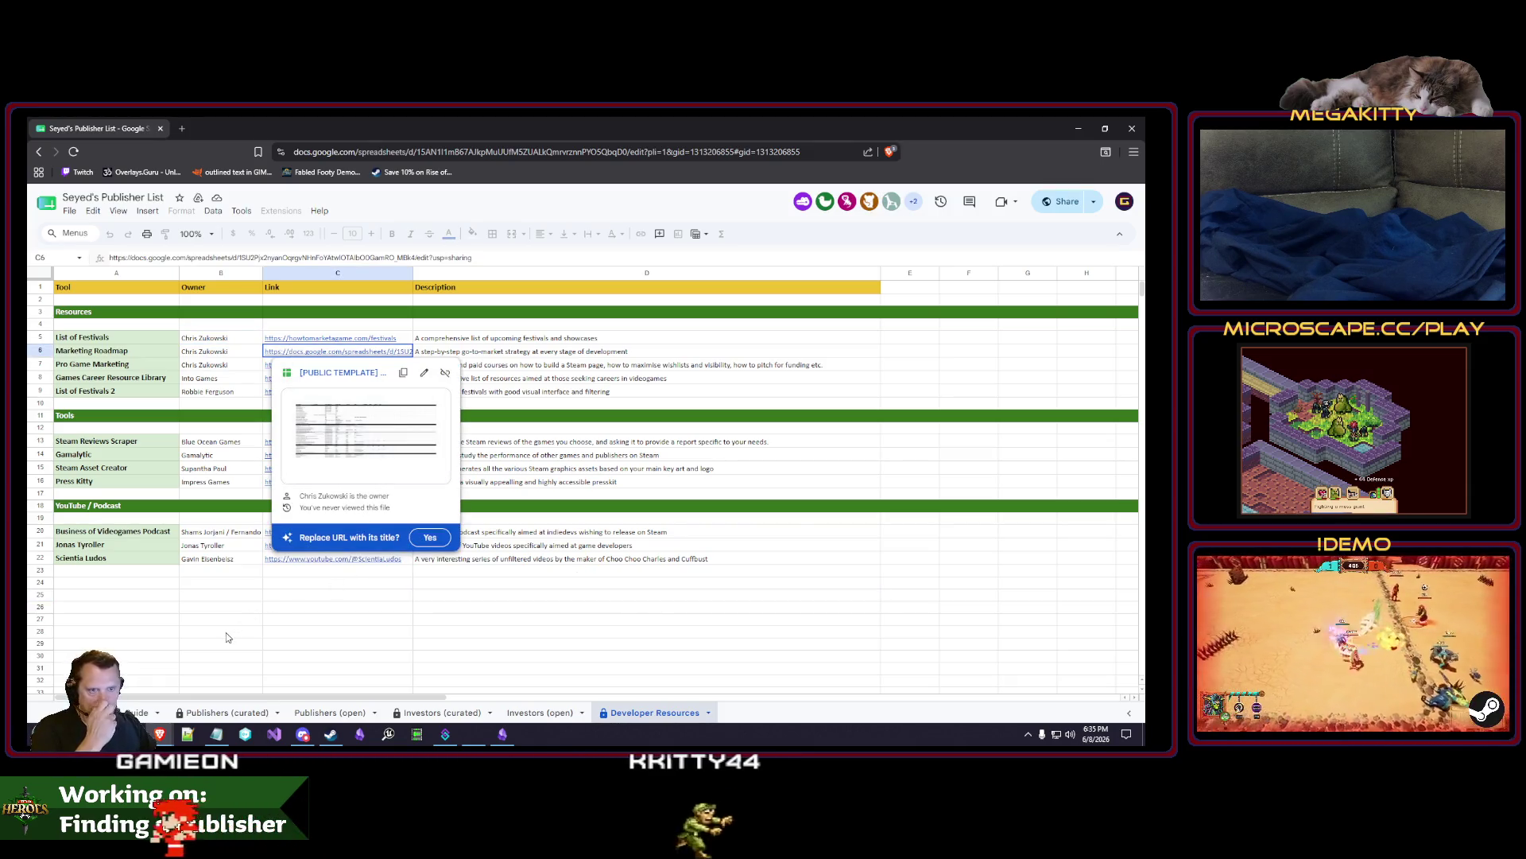
{"action": "left_click", "coordinate": [256, 630]}
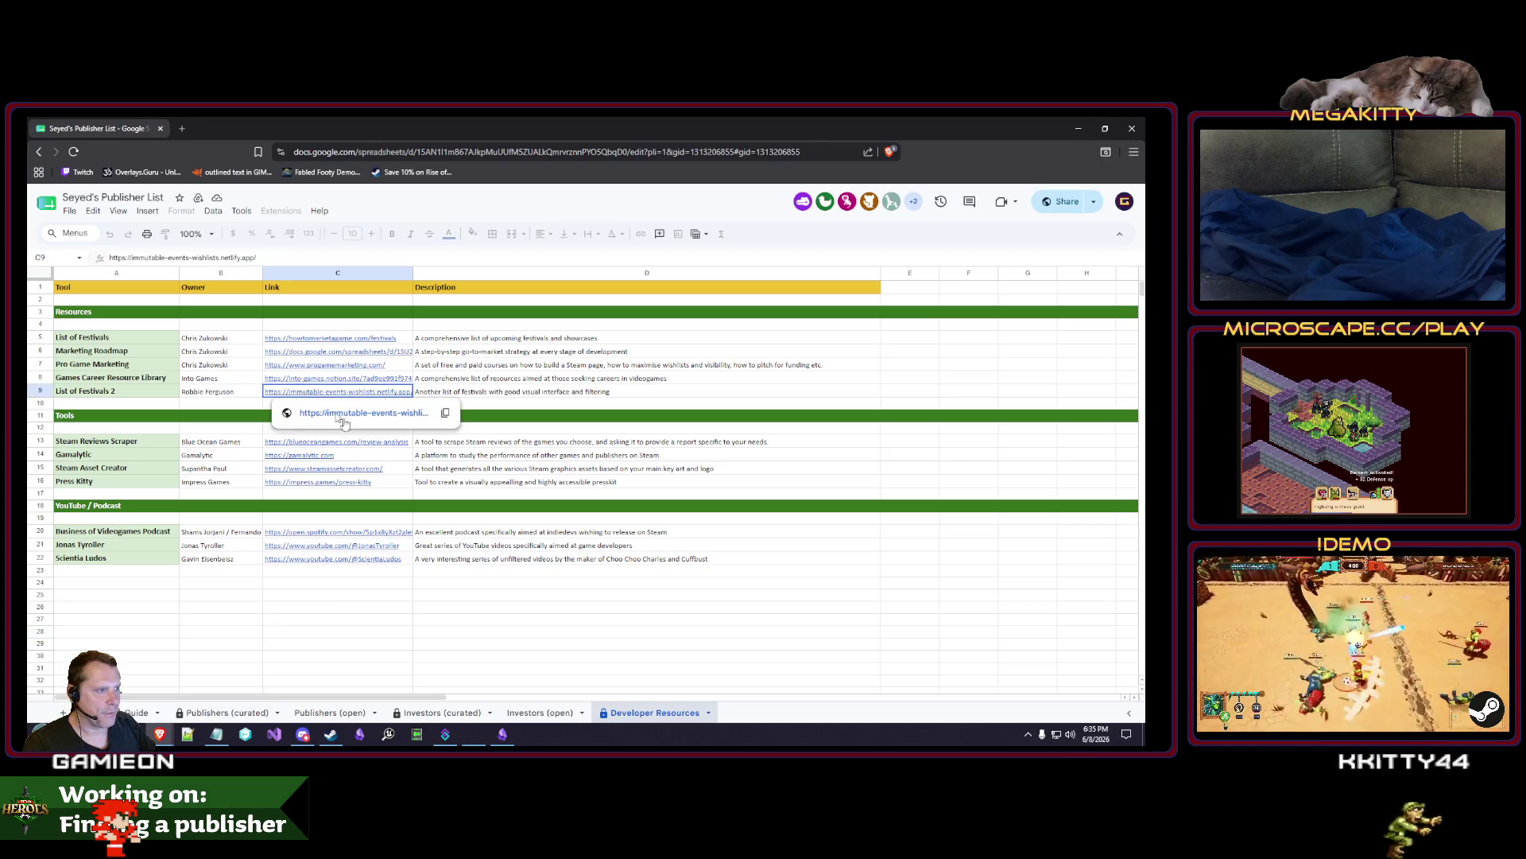
{"action": "left_click", "coordinate": [478, 596]}
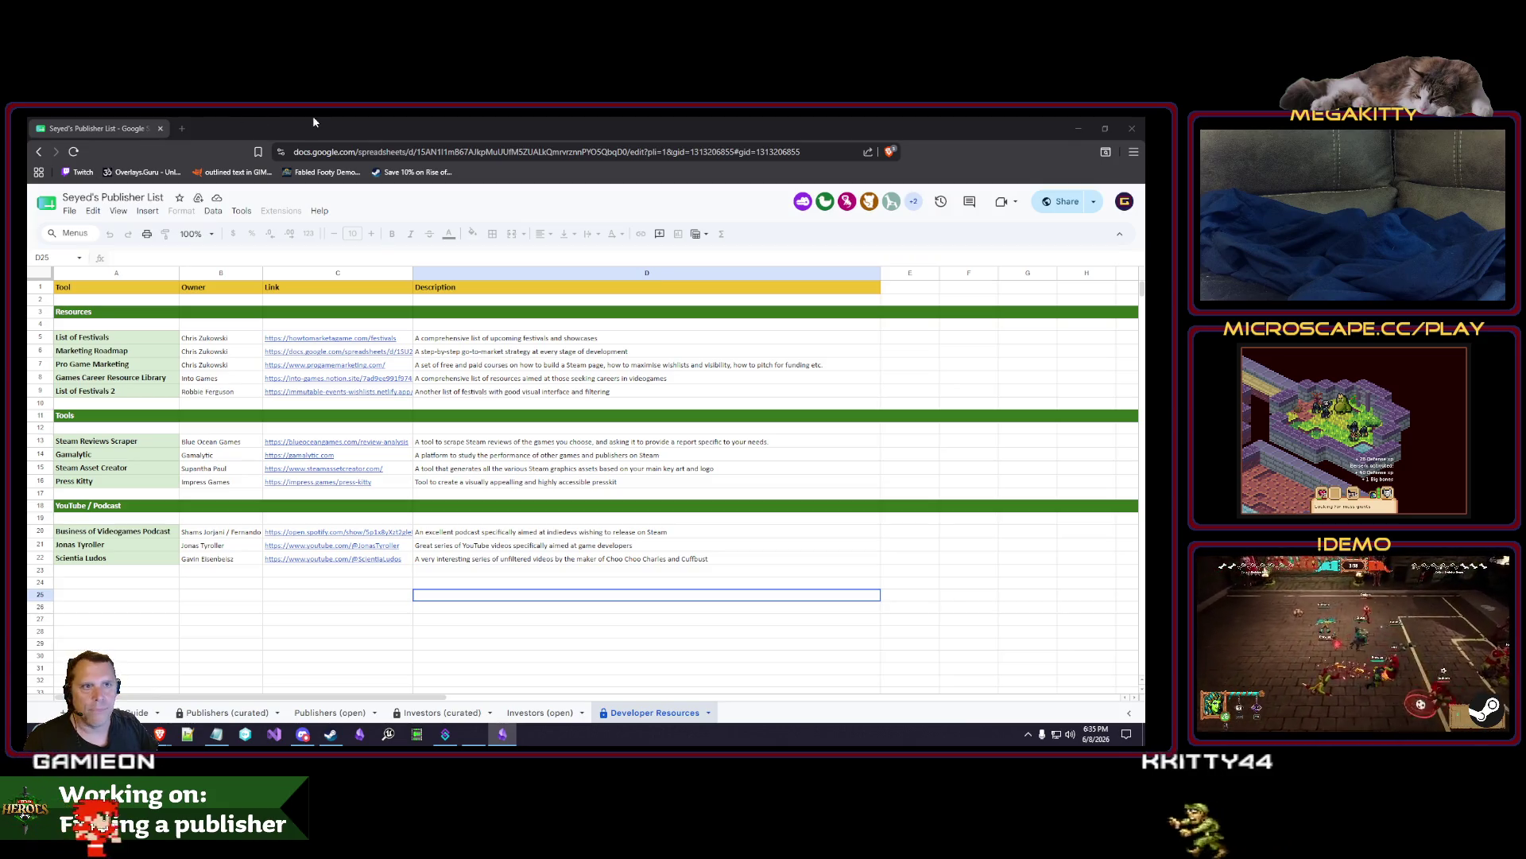
{"action": "middle_click", "coordinate": [35, 150]}
{"action": "left_click", "coordinate": [216, 131]}
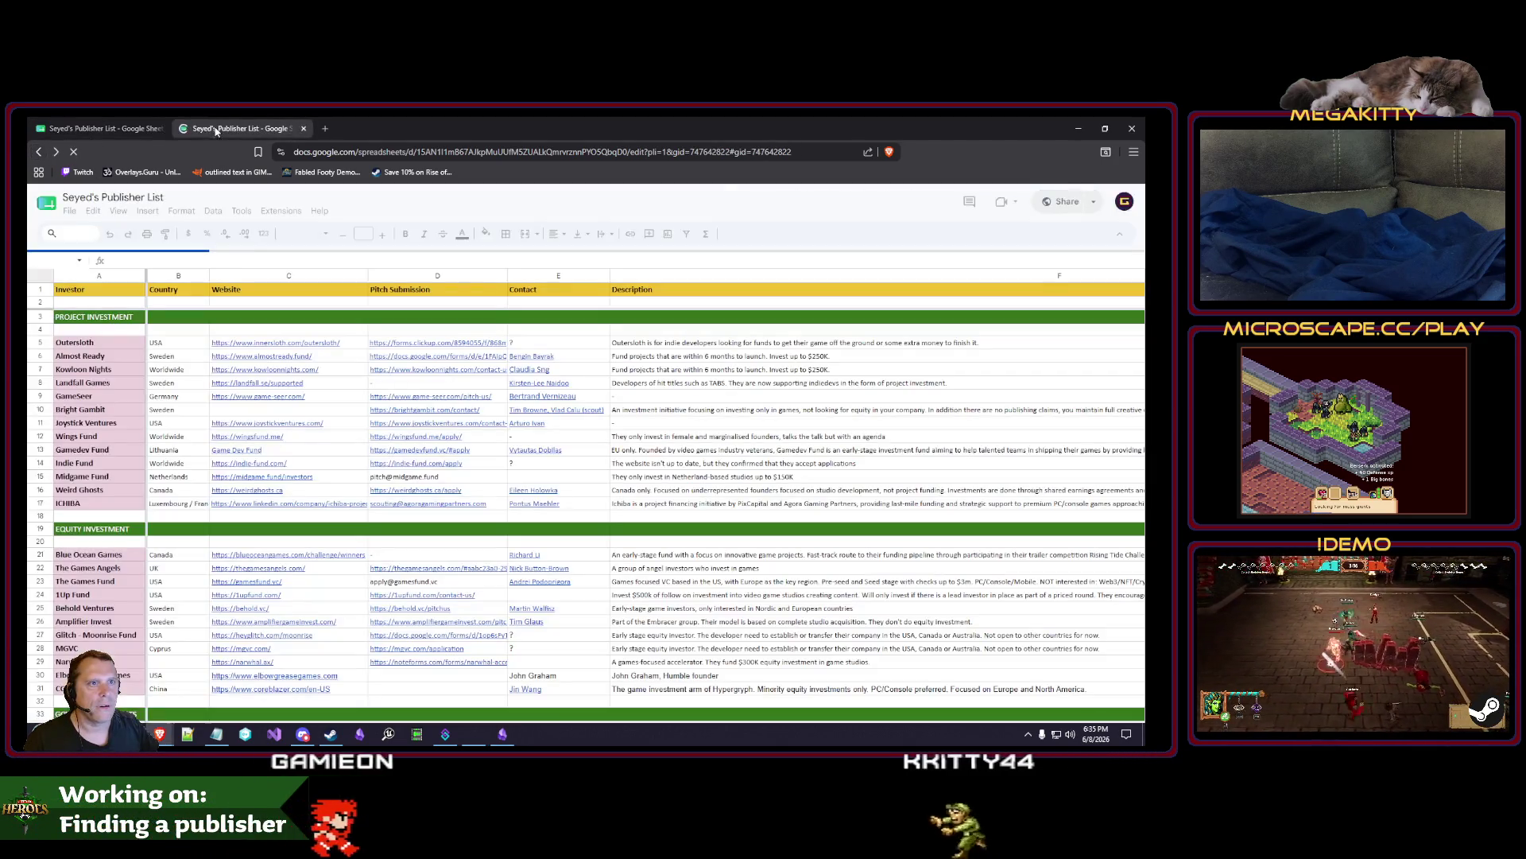
{"action": "left_click", "coordinate": [39, 151]}
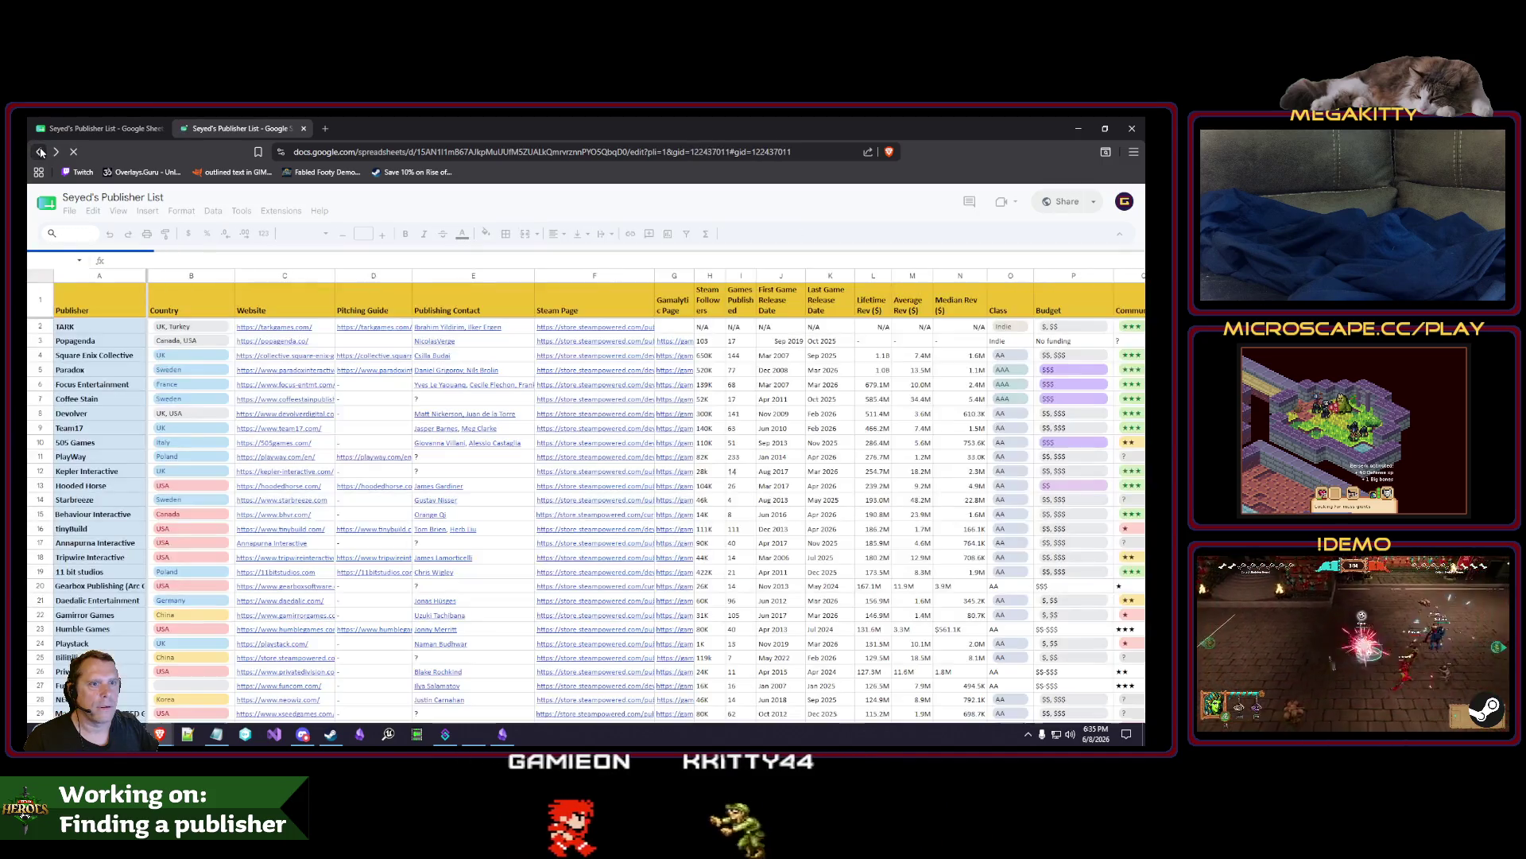
{"action": "left_click", "coordinate": [41, 151]}
{"action": "left_click", "coordinate": [346, 152]}
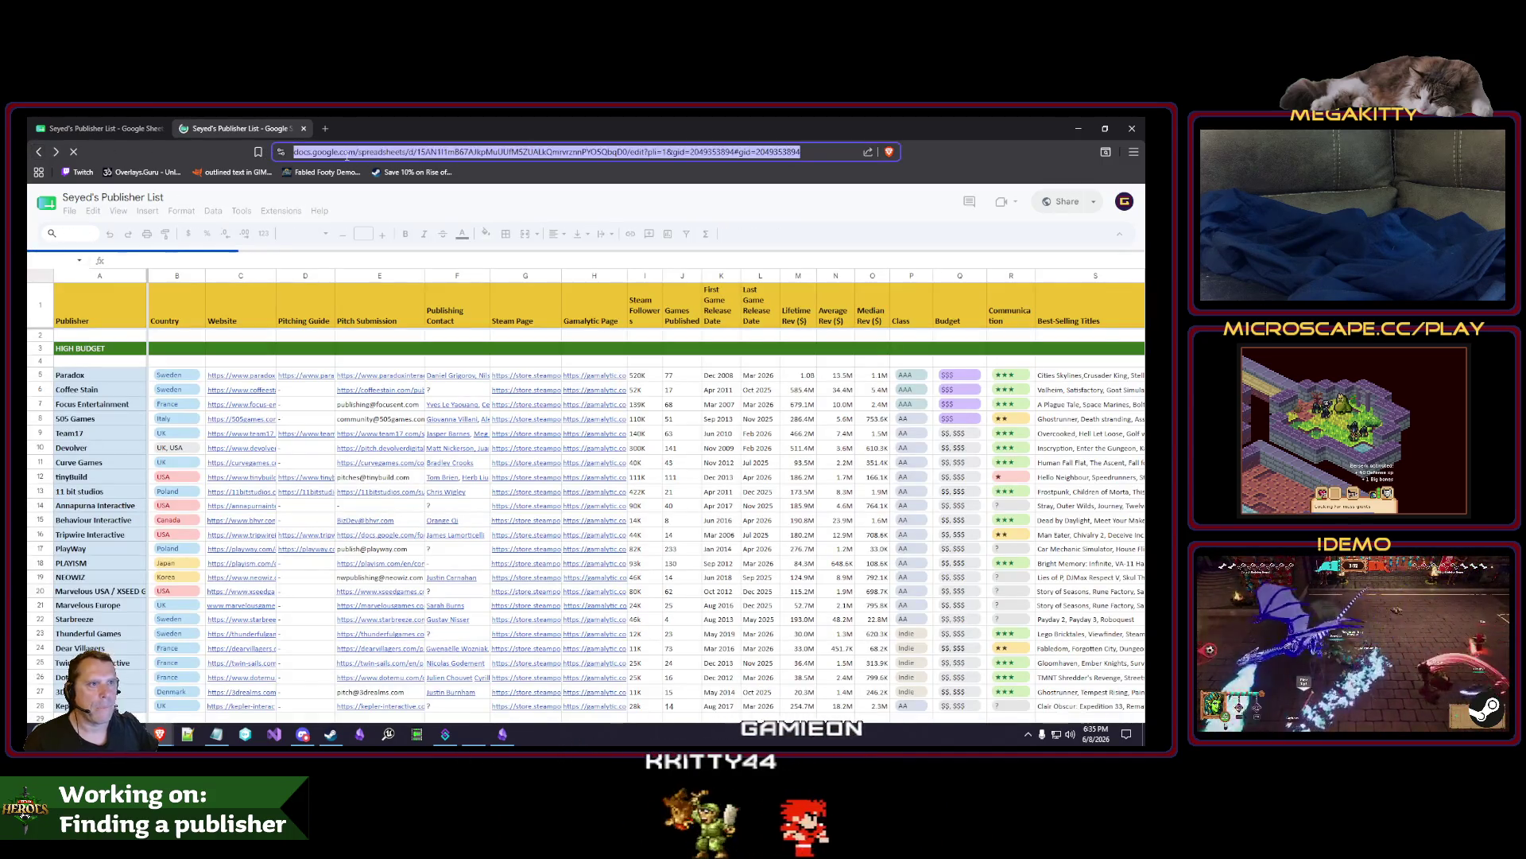
{"action": "left_click", "coordinate": [39, 156]}
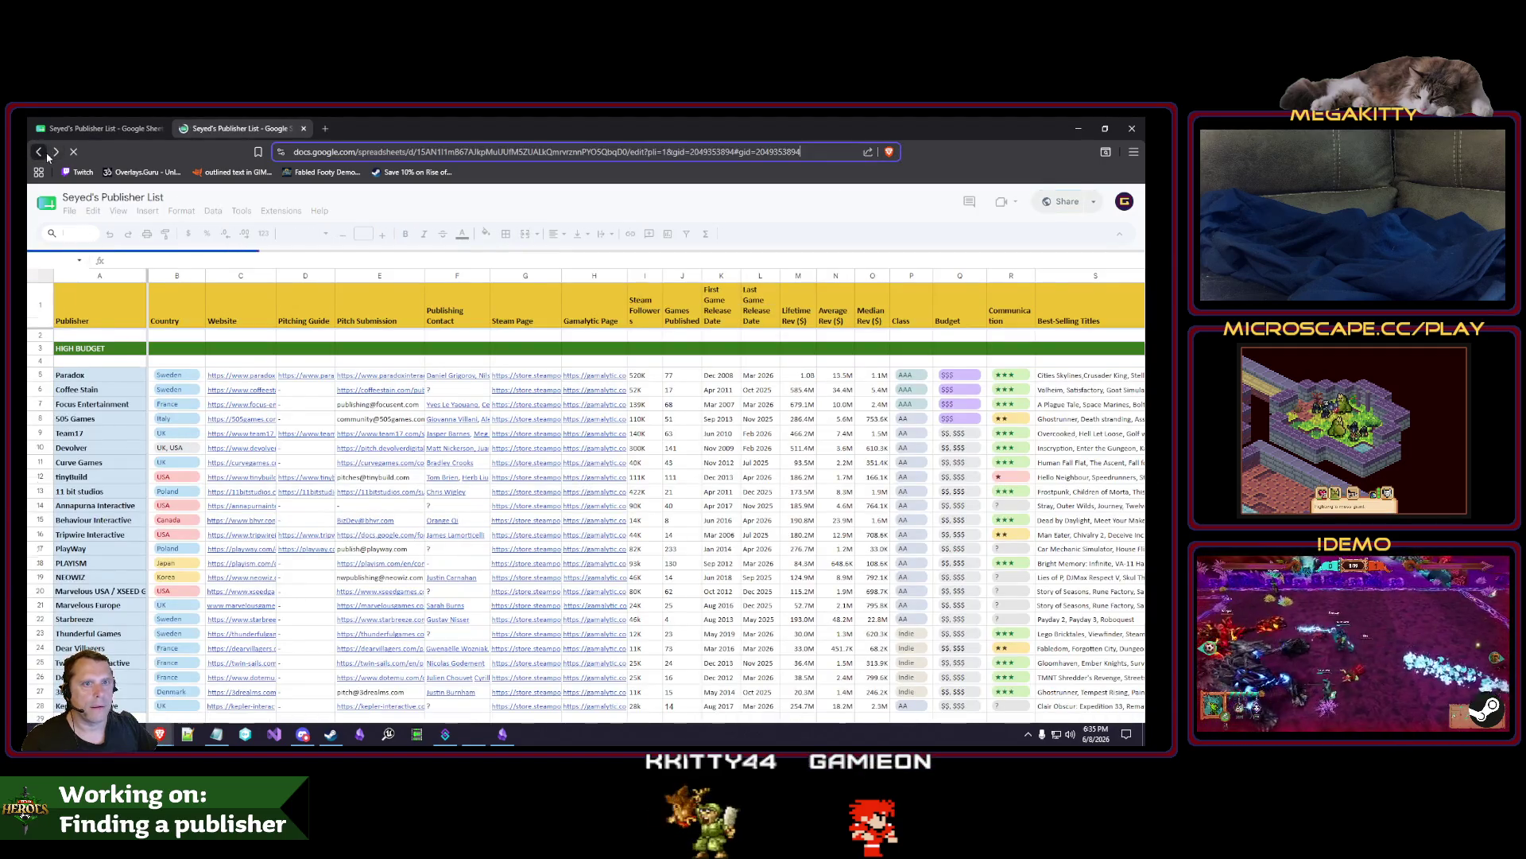
{"action": "left_click", "coordinate": [39, 151]}
{"action": "left_click", "coordinate": [39, 151]}
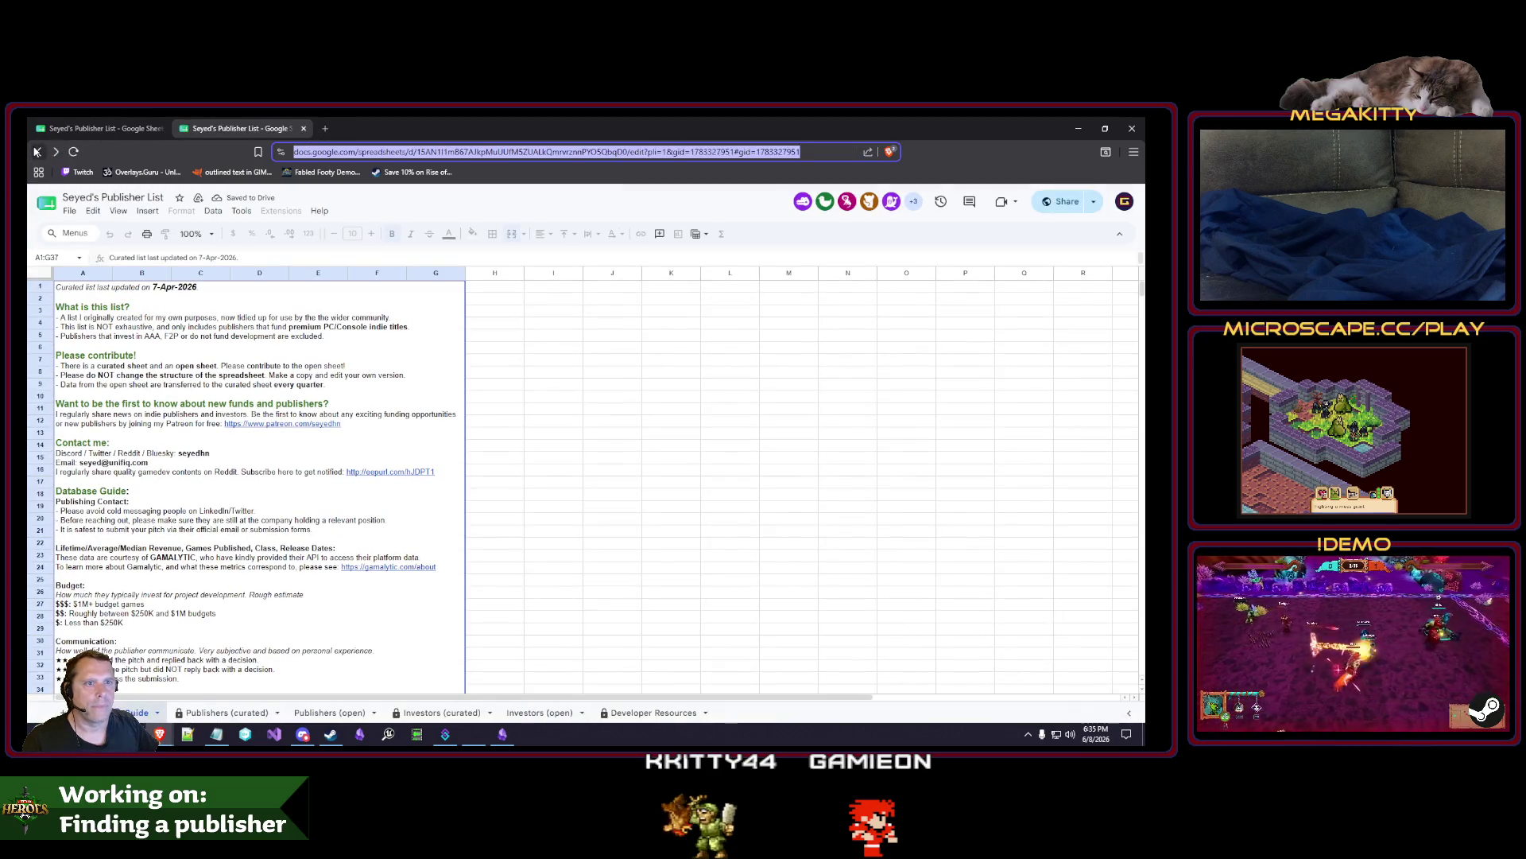
{"action": "left_click", "coordinate": [305, 129]}
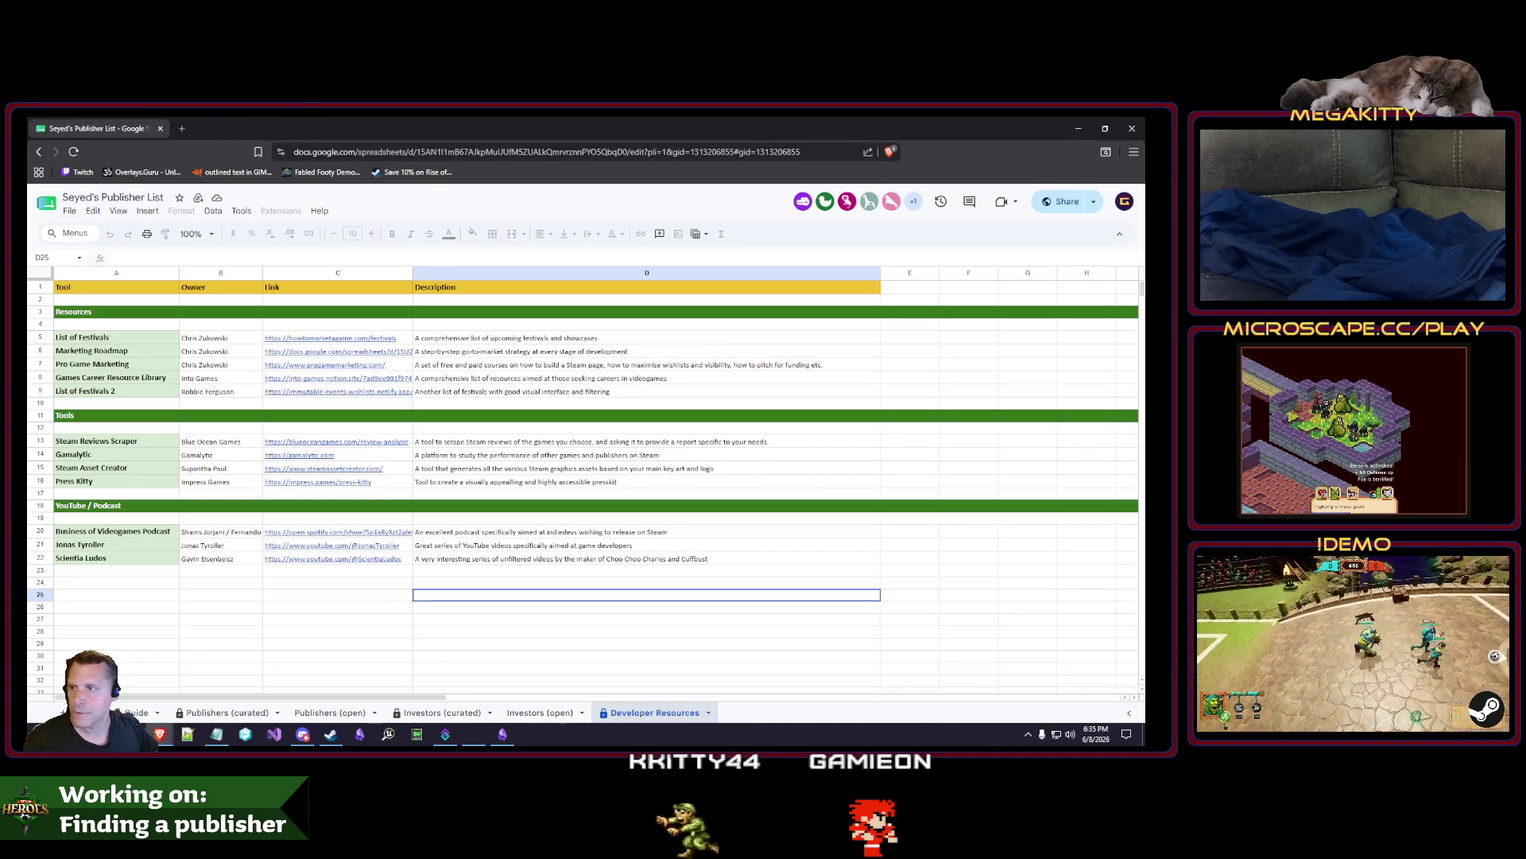
{"action": "left_click", "coordinate": [182, 129]}
Reopen the r/gamedev publisher database post from history and close the spreadsheet tab.
{"action": "key", "text": "ctrl+h"}
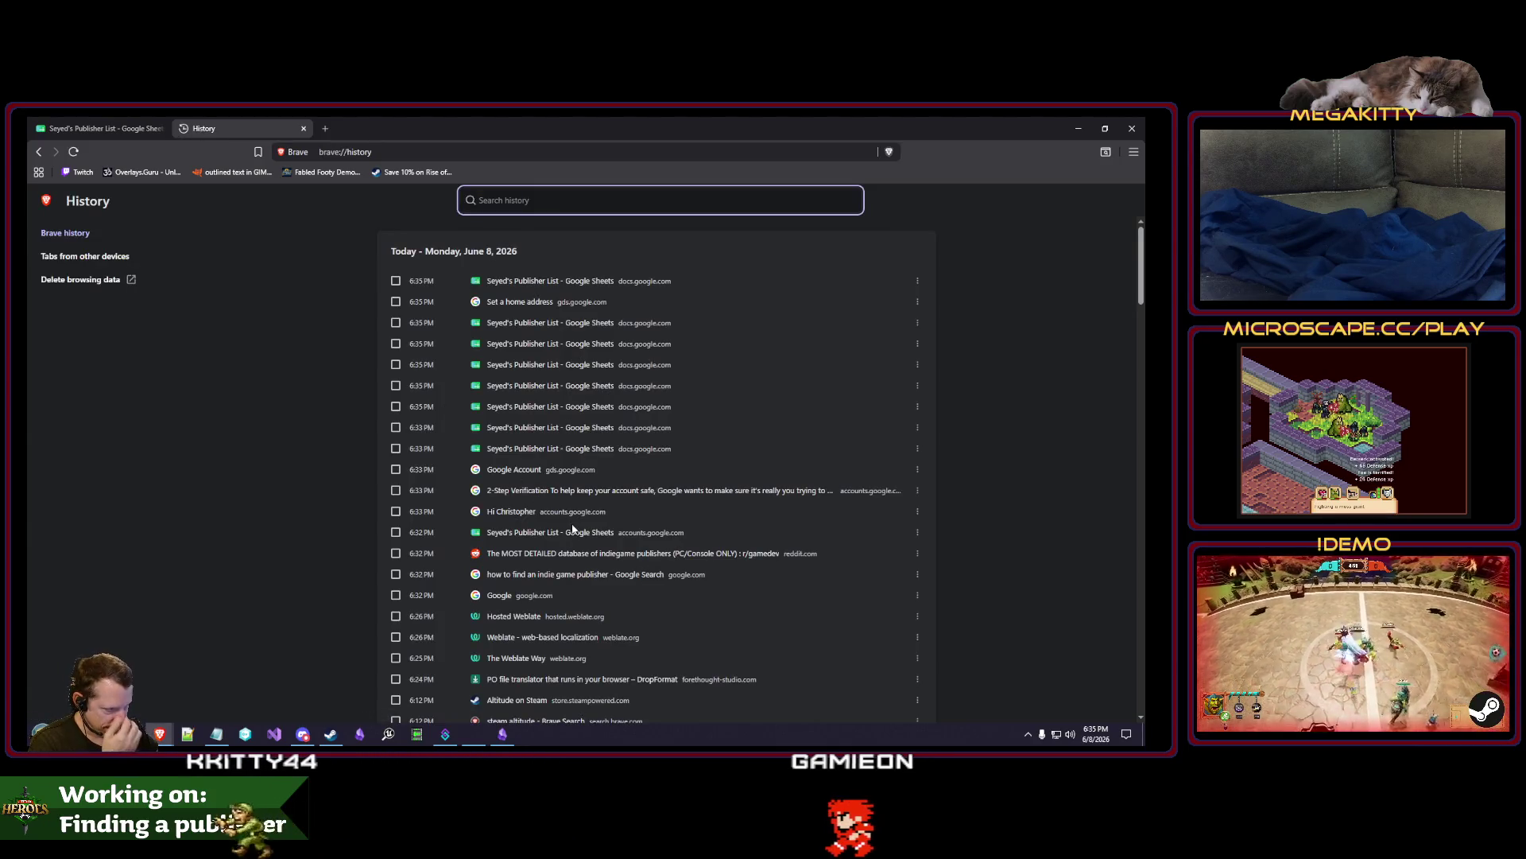
{"action": "left_click", "coordinate": [560, 557]}
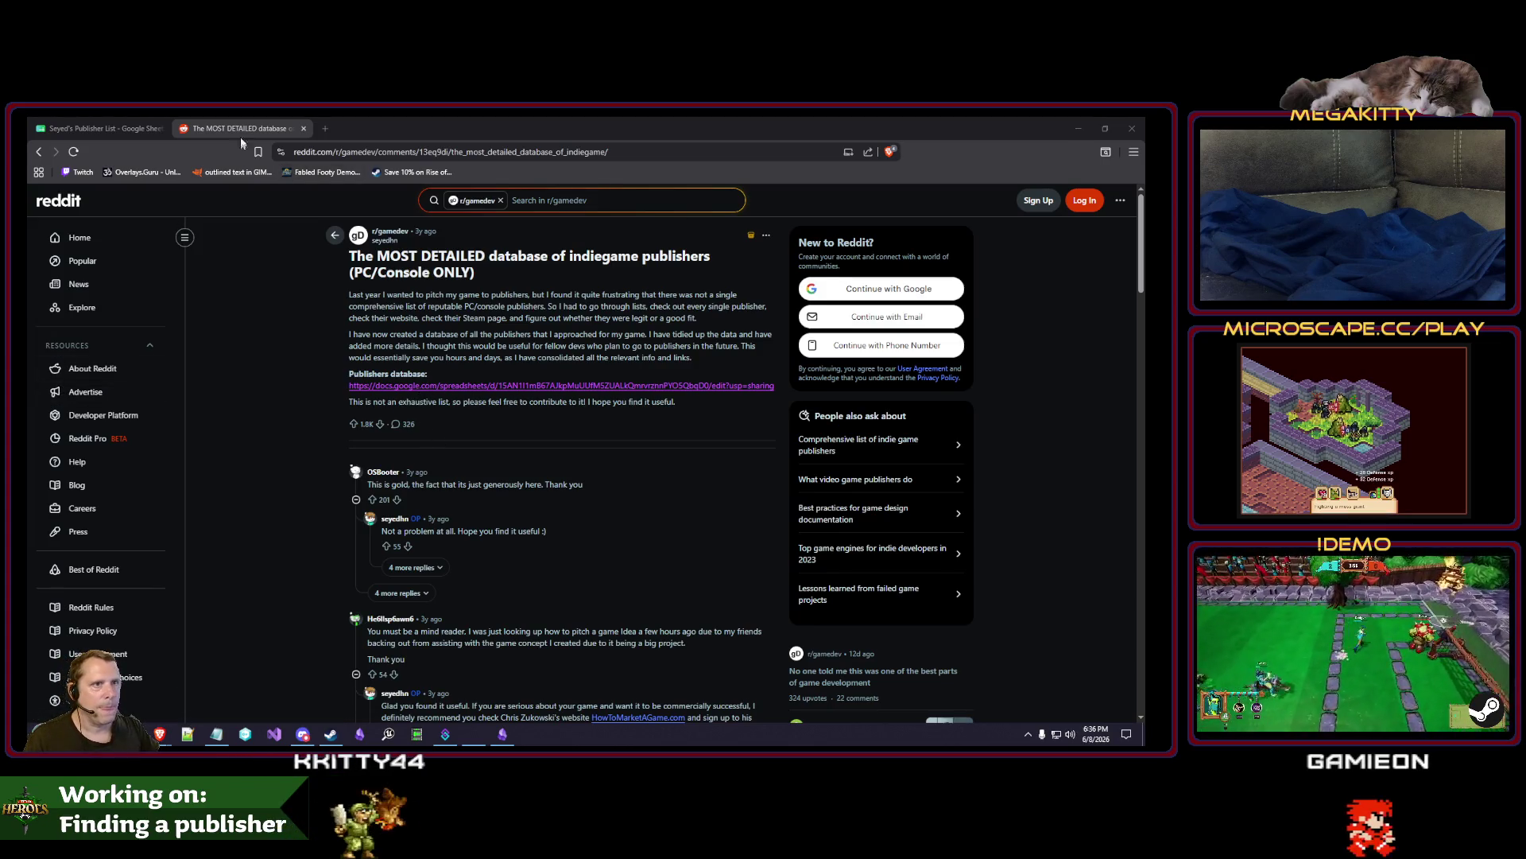
{"action": "left_click", "coordinate": [160, 128]}
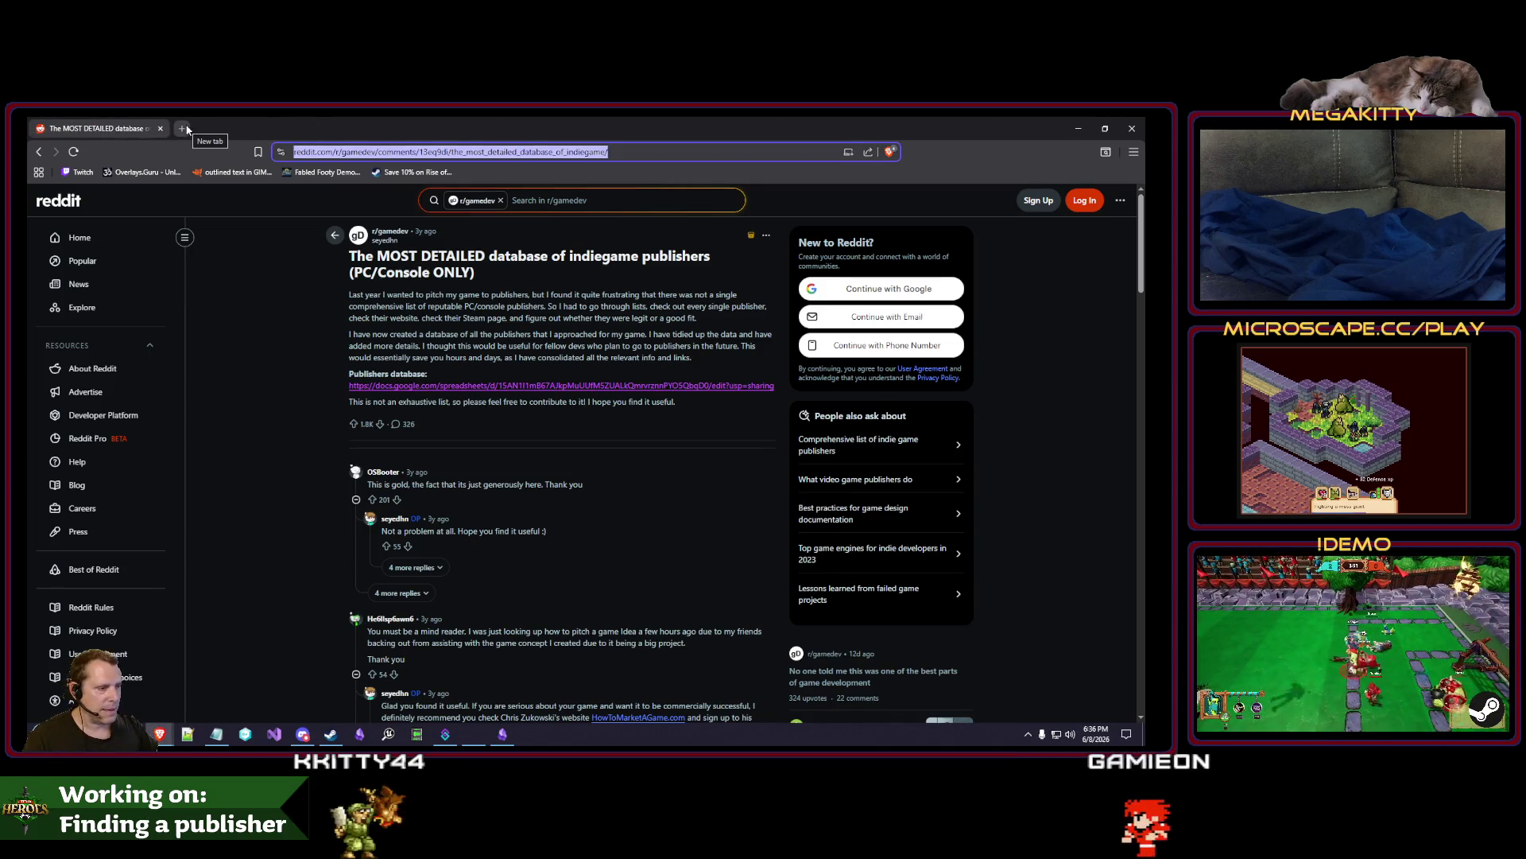
{"action": "scroll", "coordinate": [577, 583], "scroll_direction": "down", "scroll_amount": 3}
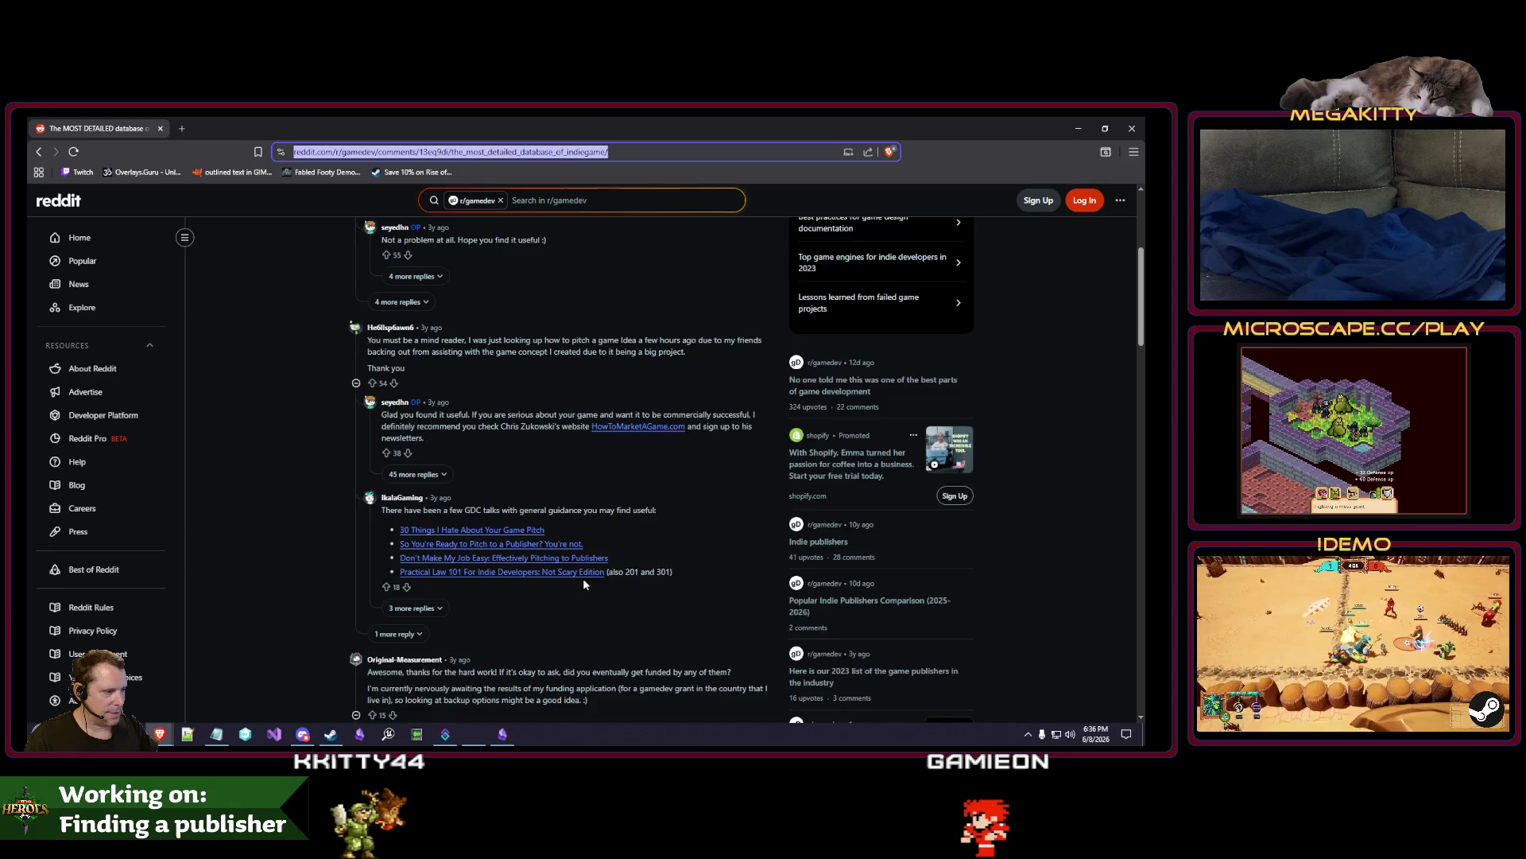
{"action": "scroll", "coordinate": [582, 582], "scroll_direction": "down", "scroll_amount": 3}
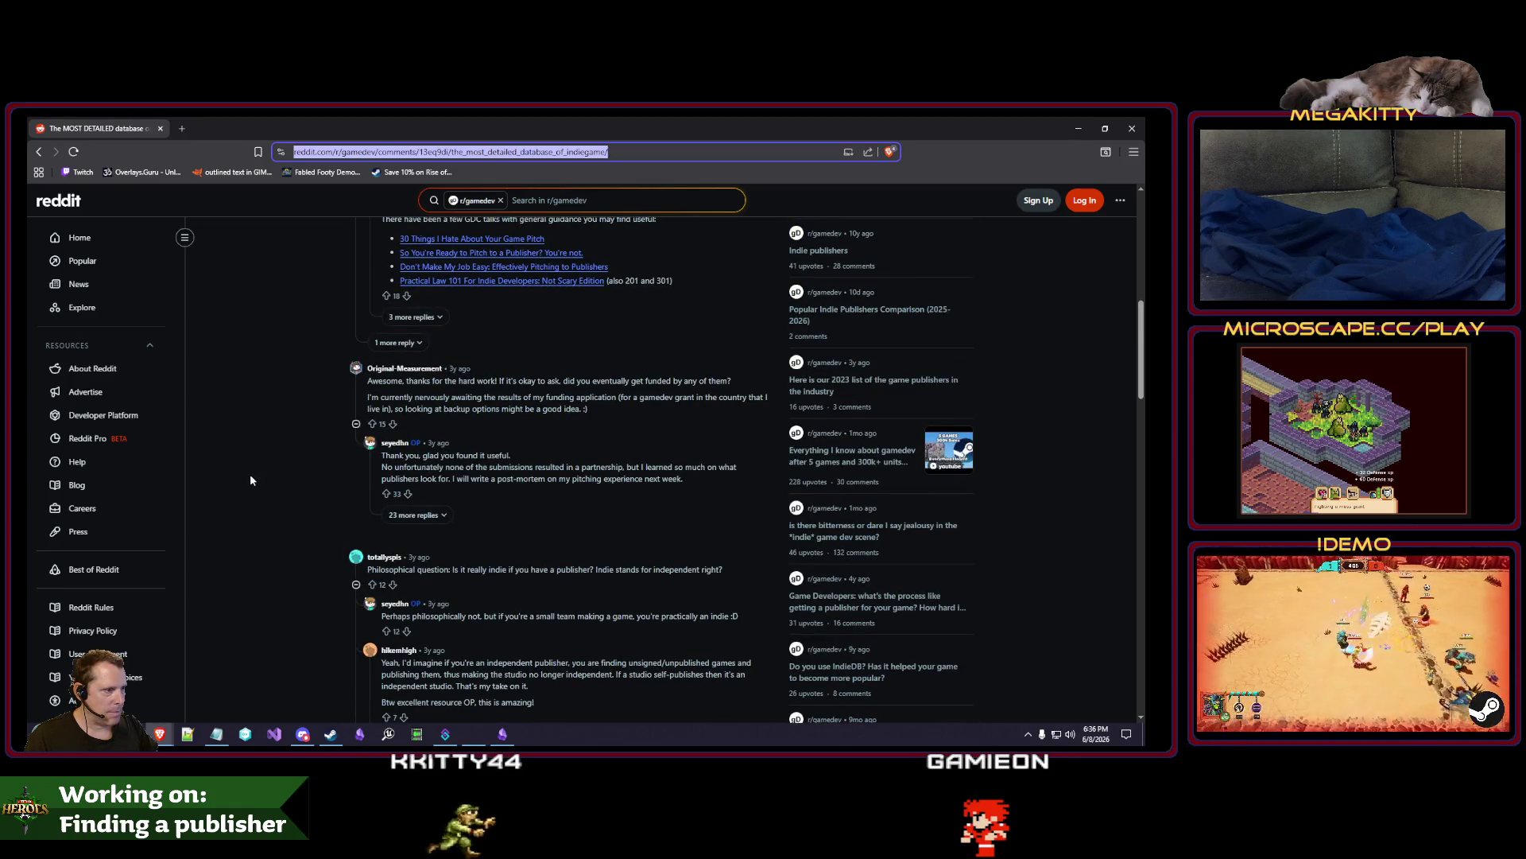
{"action": "scroll", "coordinate": [278, 456], "scroll_direction": "up", "scroll_amount": 10}
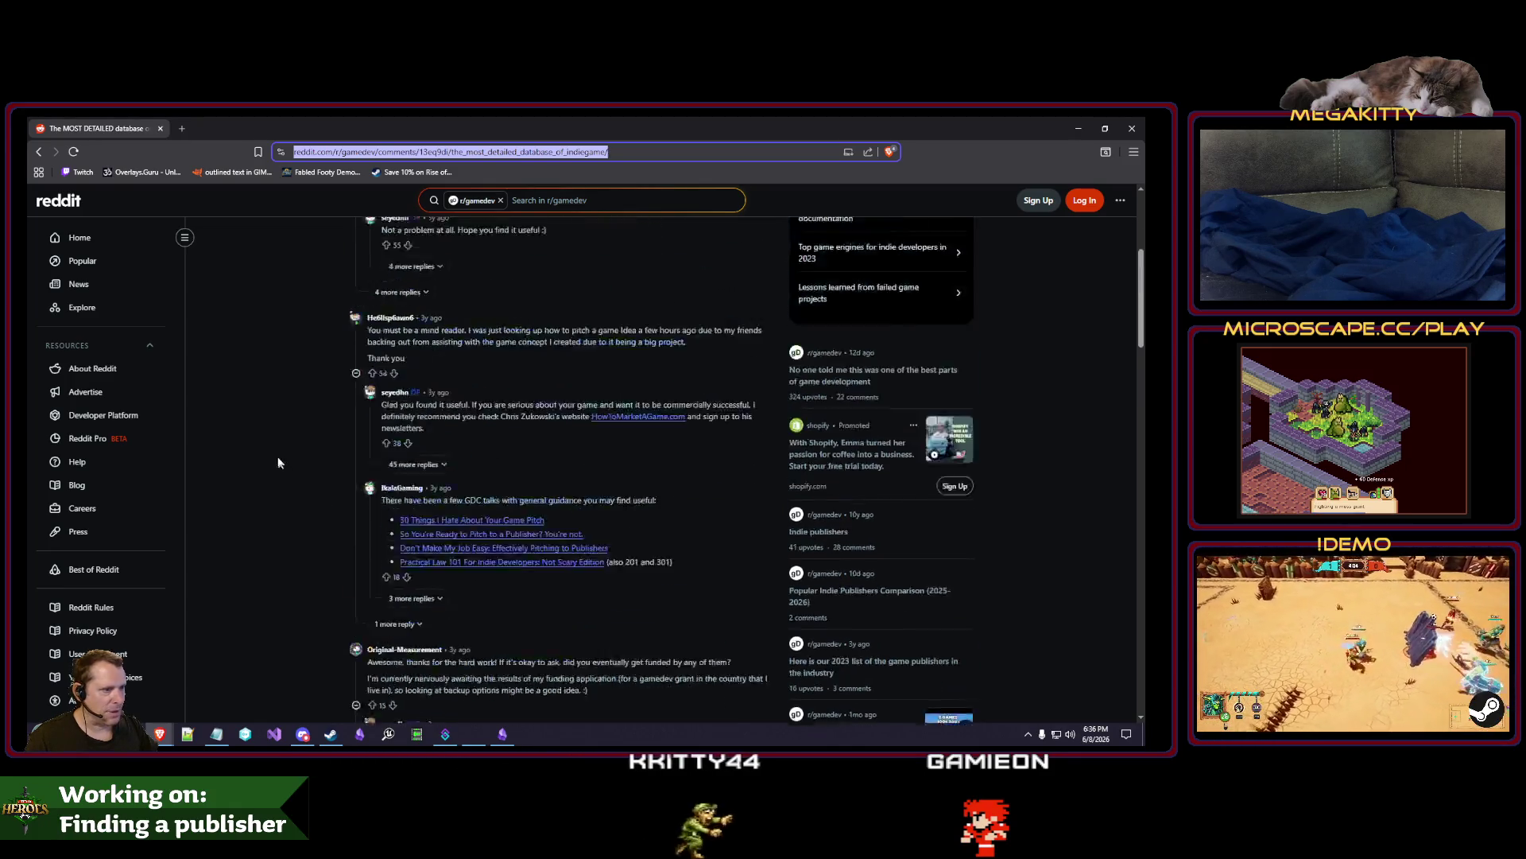
Search Google in a new tab for 'how to approach an indie game publisher'.
{"action": "left_click", "coordinate": [182, 128]}
{"action": "type", "text": "g"}
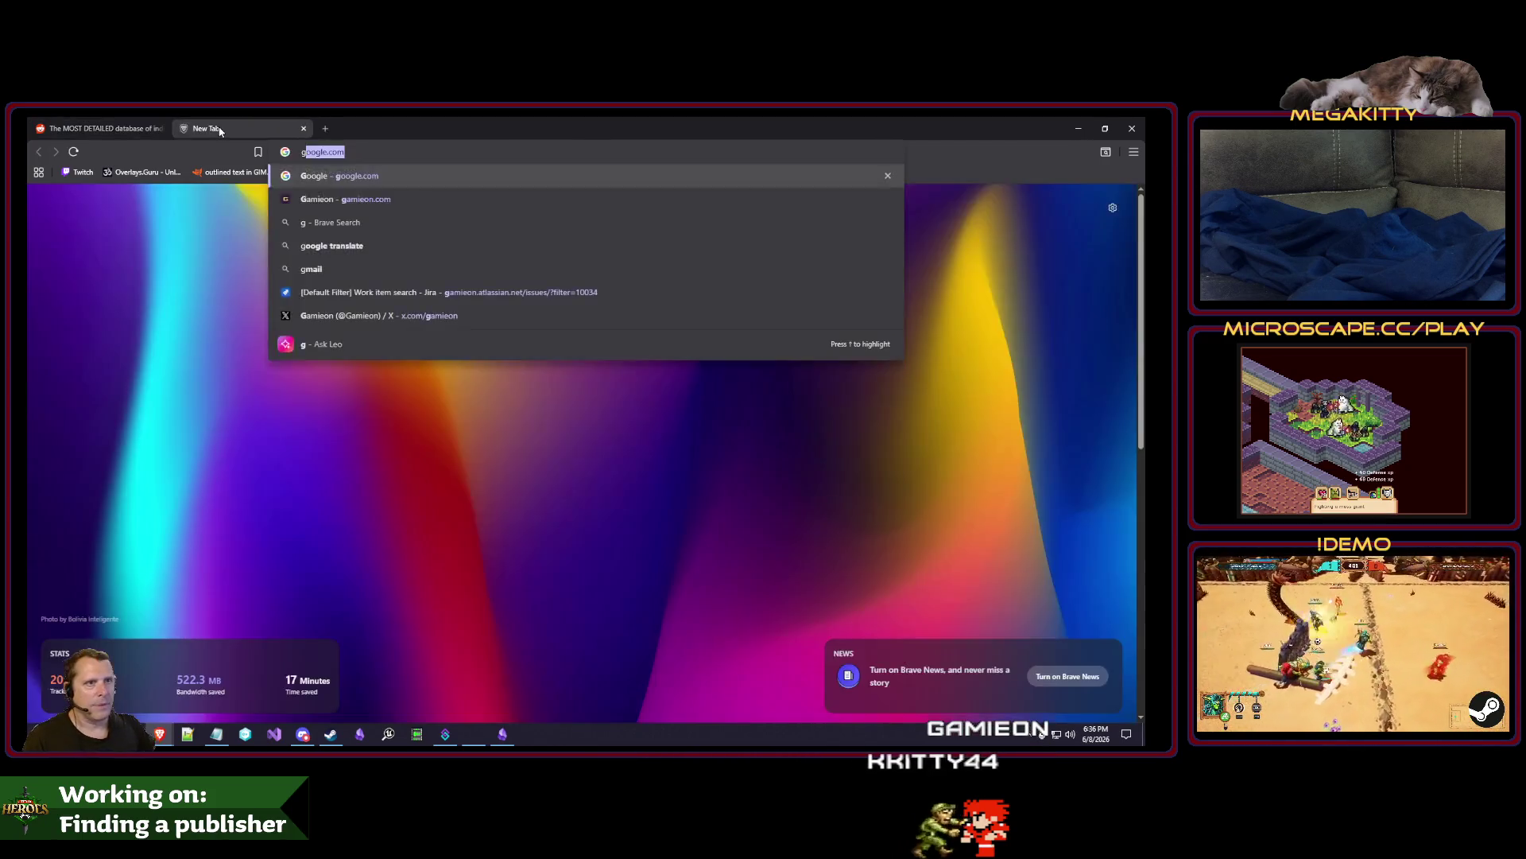
{"action": "key", "text": "Return"}
{"action": "type", "text": "how to"}
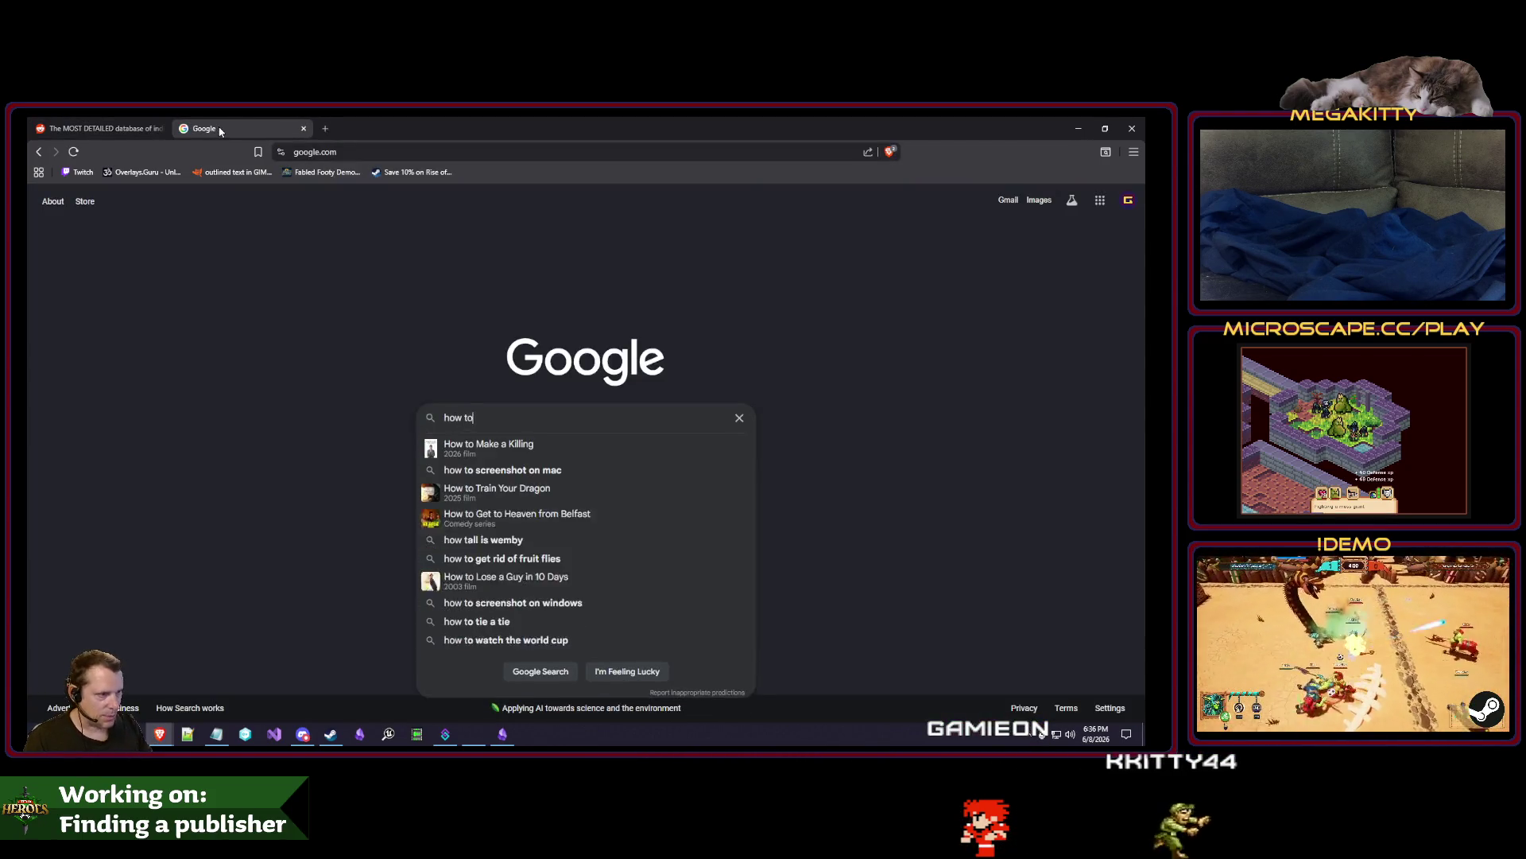
{"action": "type", "text": " approach"}
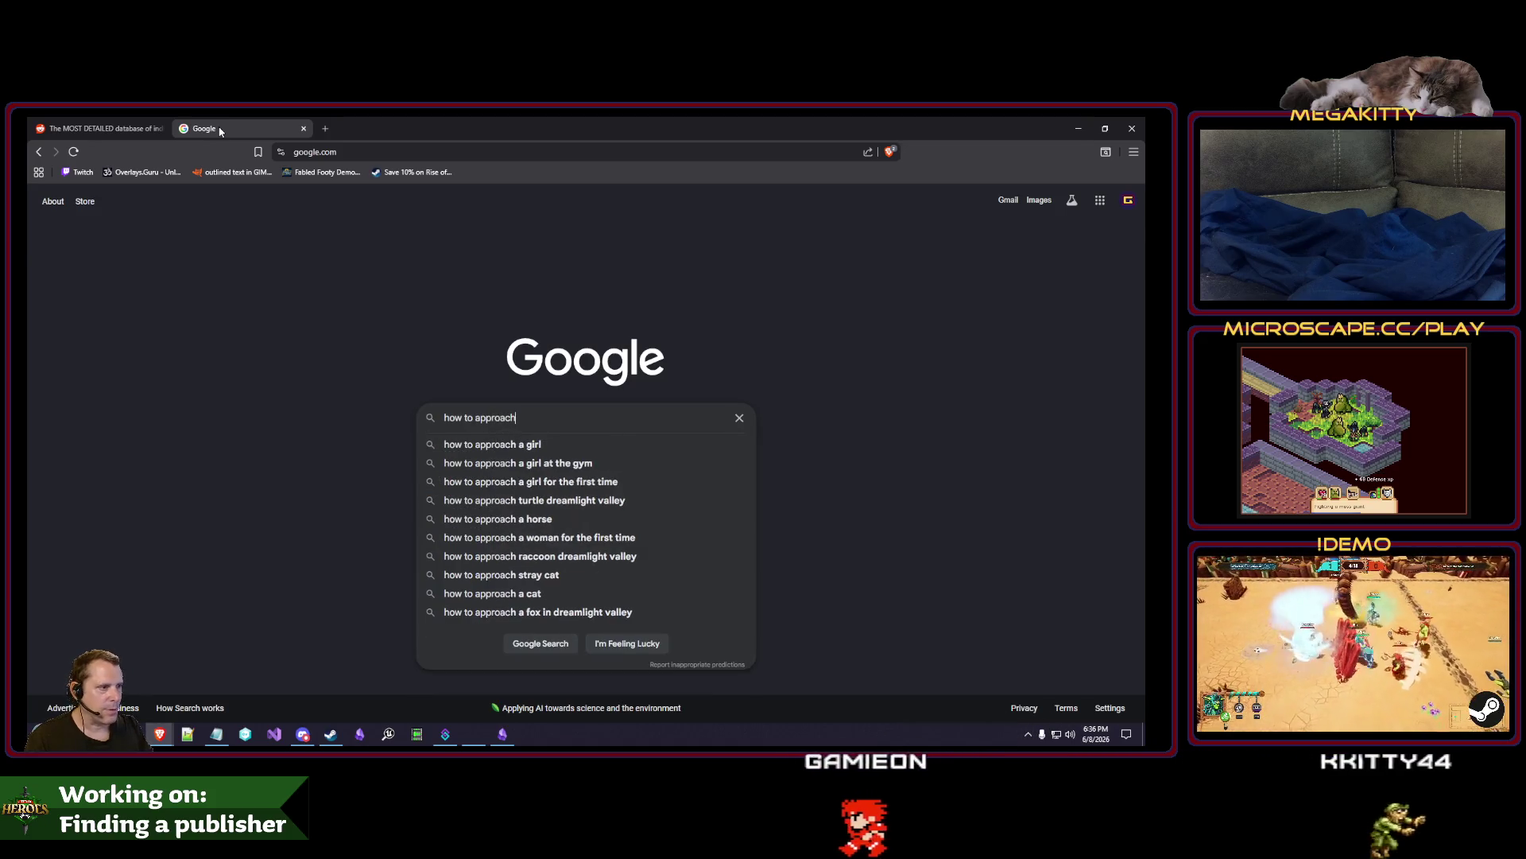
{"action": "type", "text": " an indie game publisher"}
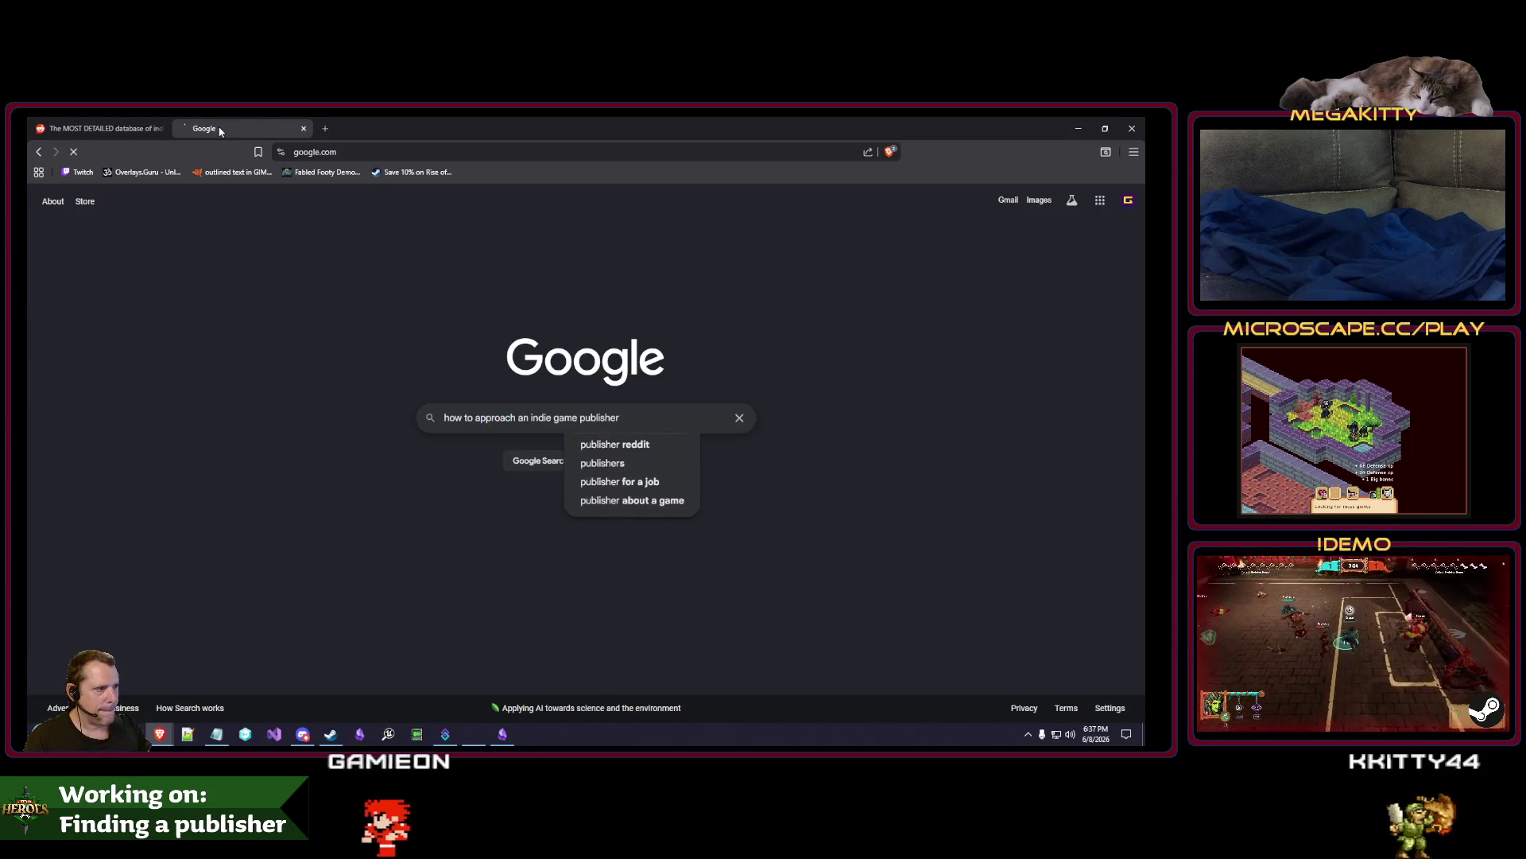
{"action": "key", "text": "Return"}
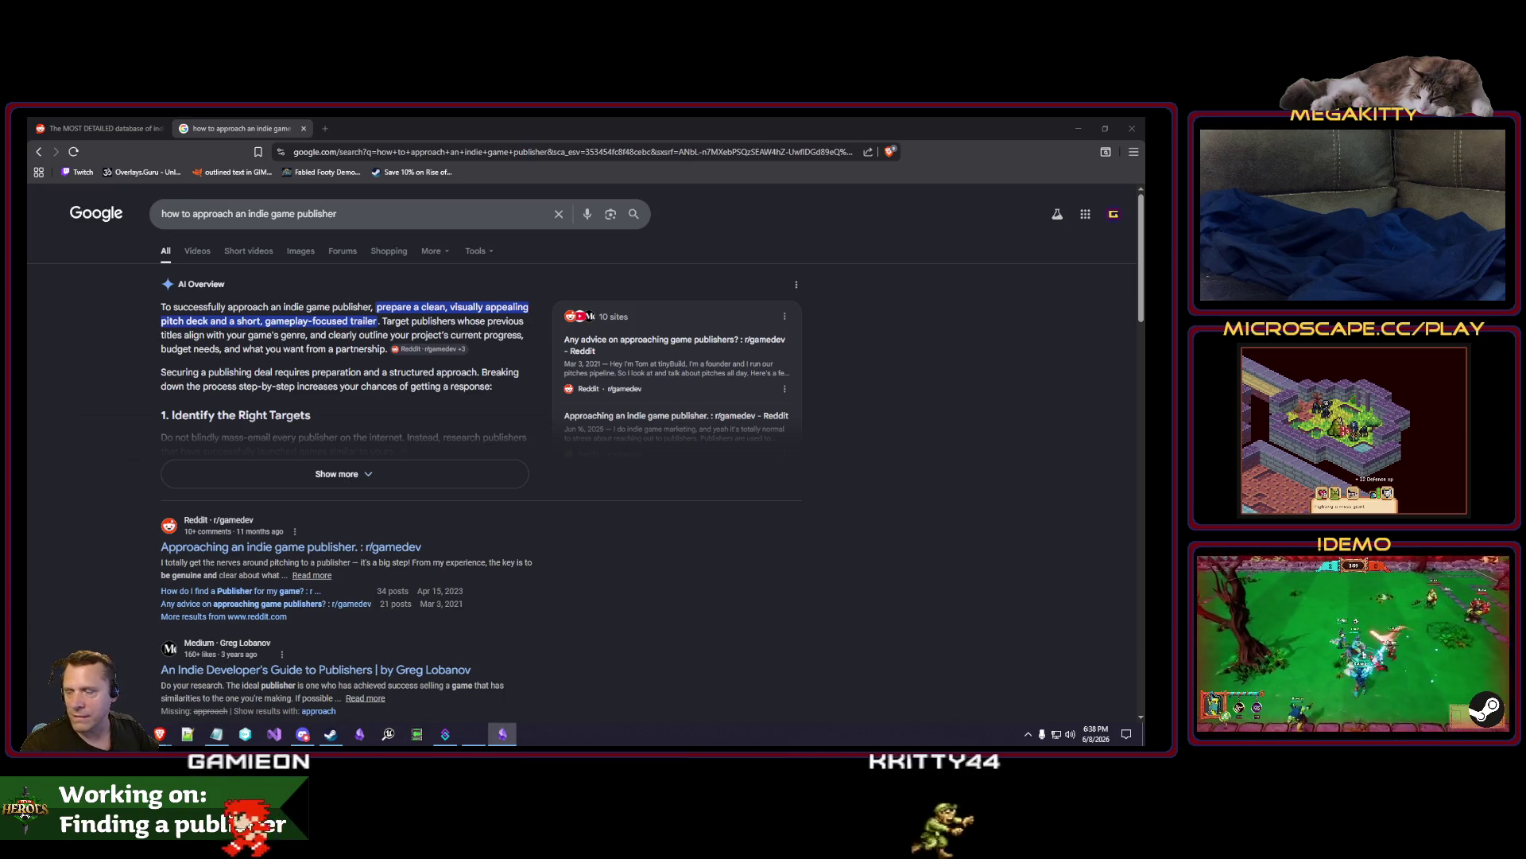
Add a '# What to have ready' heading with bullets 'A pitch deck' and 'Short gameplay-focused trailer'.
{"action": "left_click", "coordinate": [502, 733]}
{"action": "left_click_drag", "start_coordinate": [459, 335], "coordinate": [517, 360]}
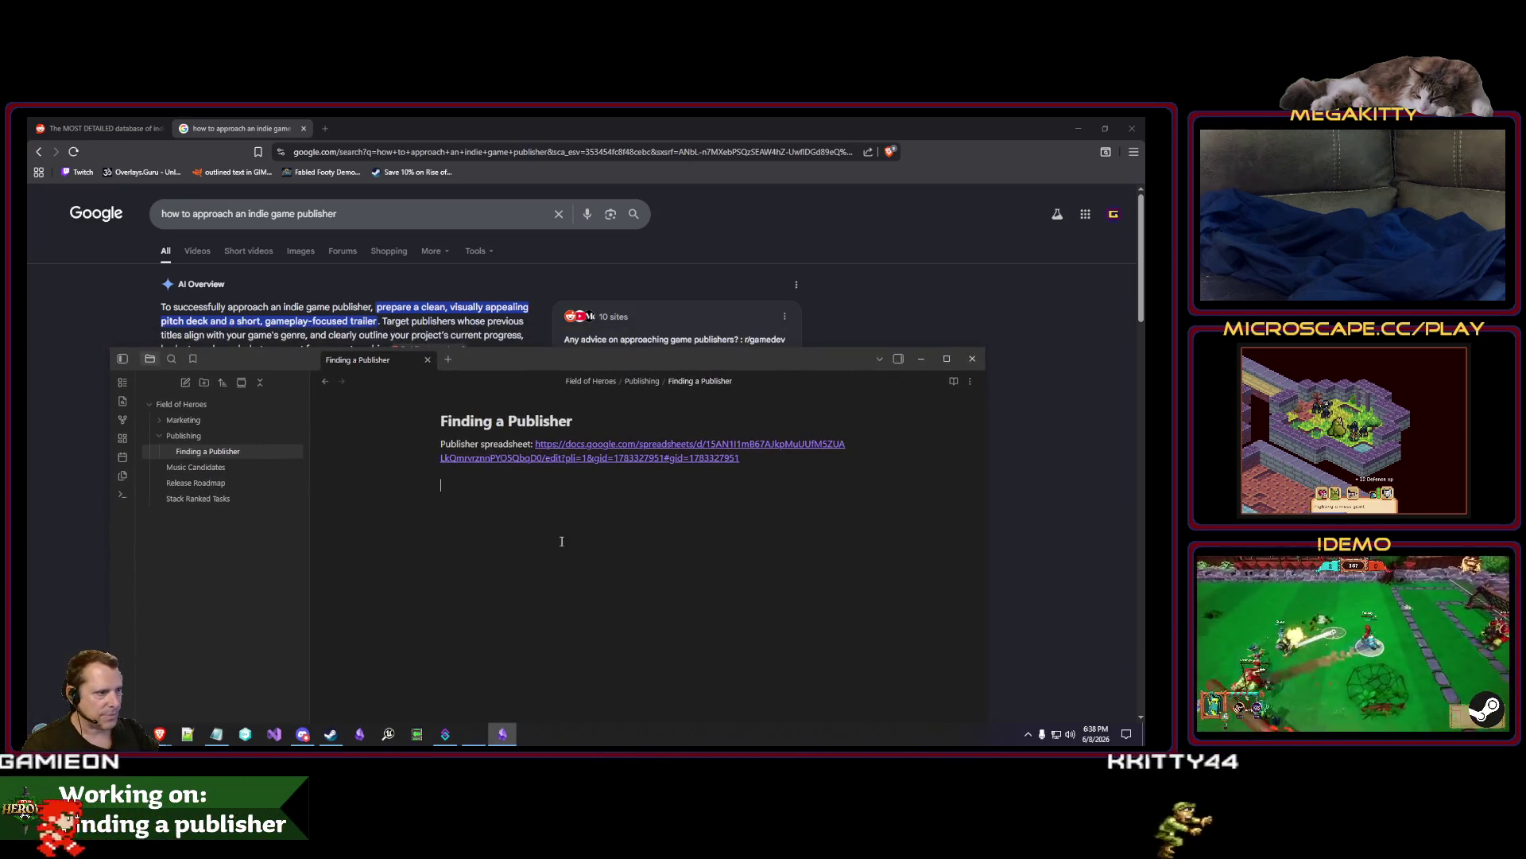
{"action": "left_click", "coordinate": [550, 529]}
{"action": "type", "text": "# What to have "}
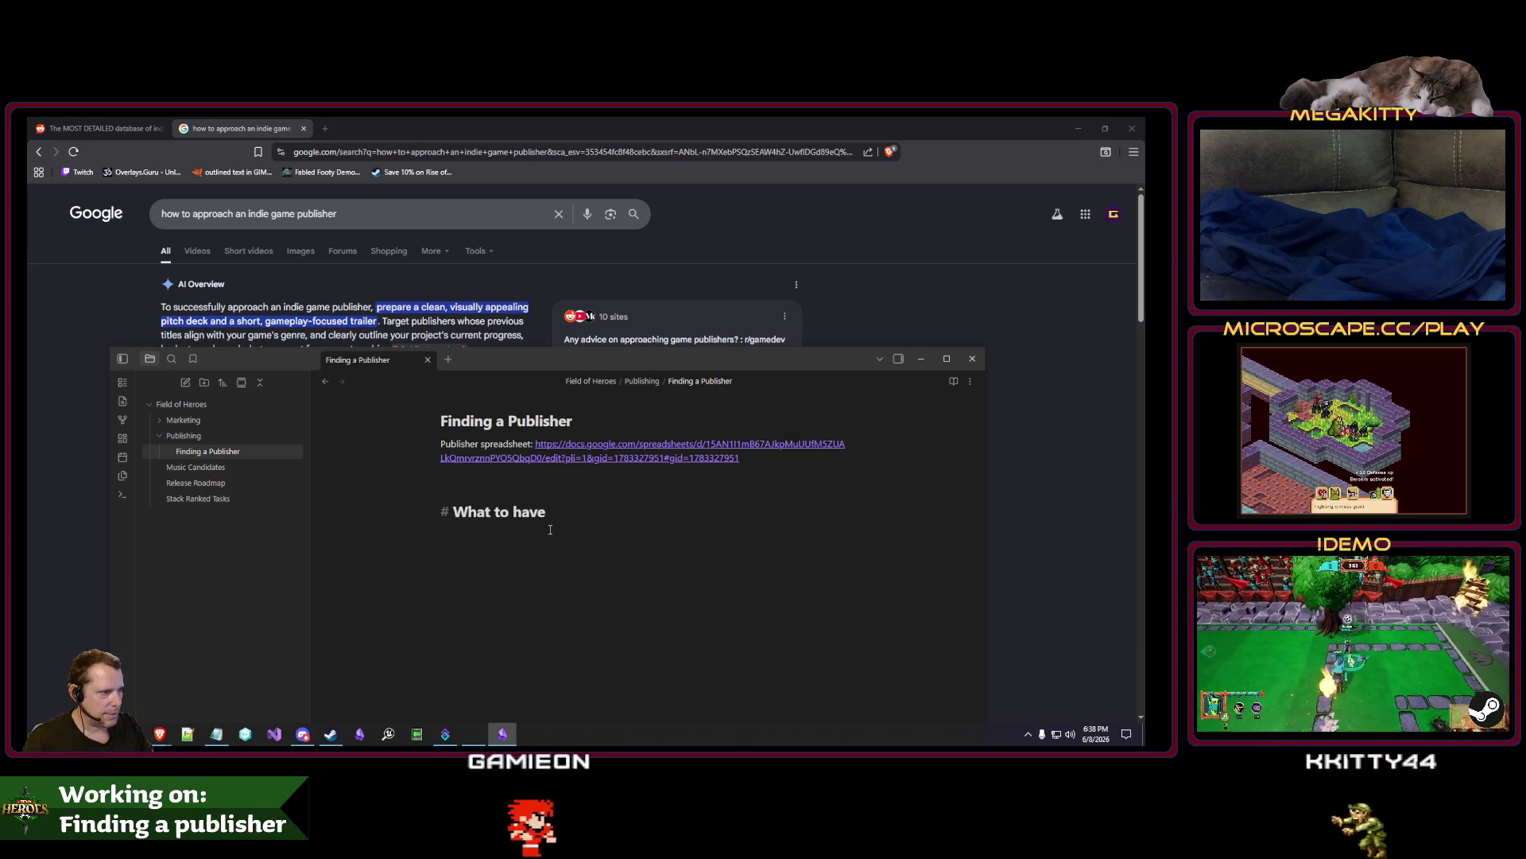
{"action": "type", "text": "ready"}
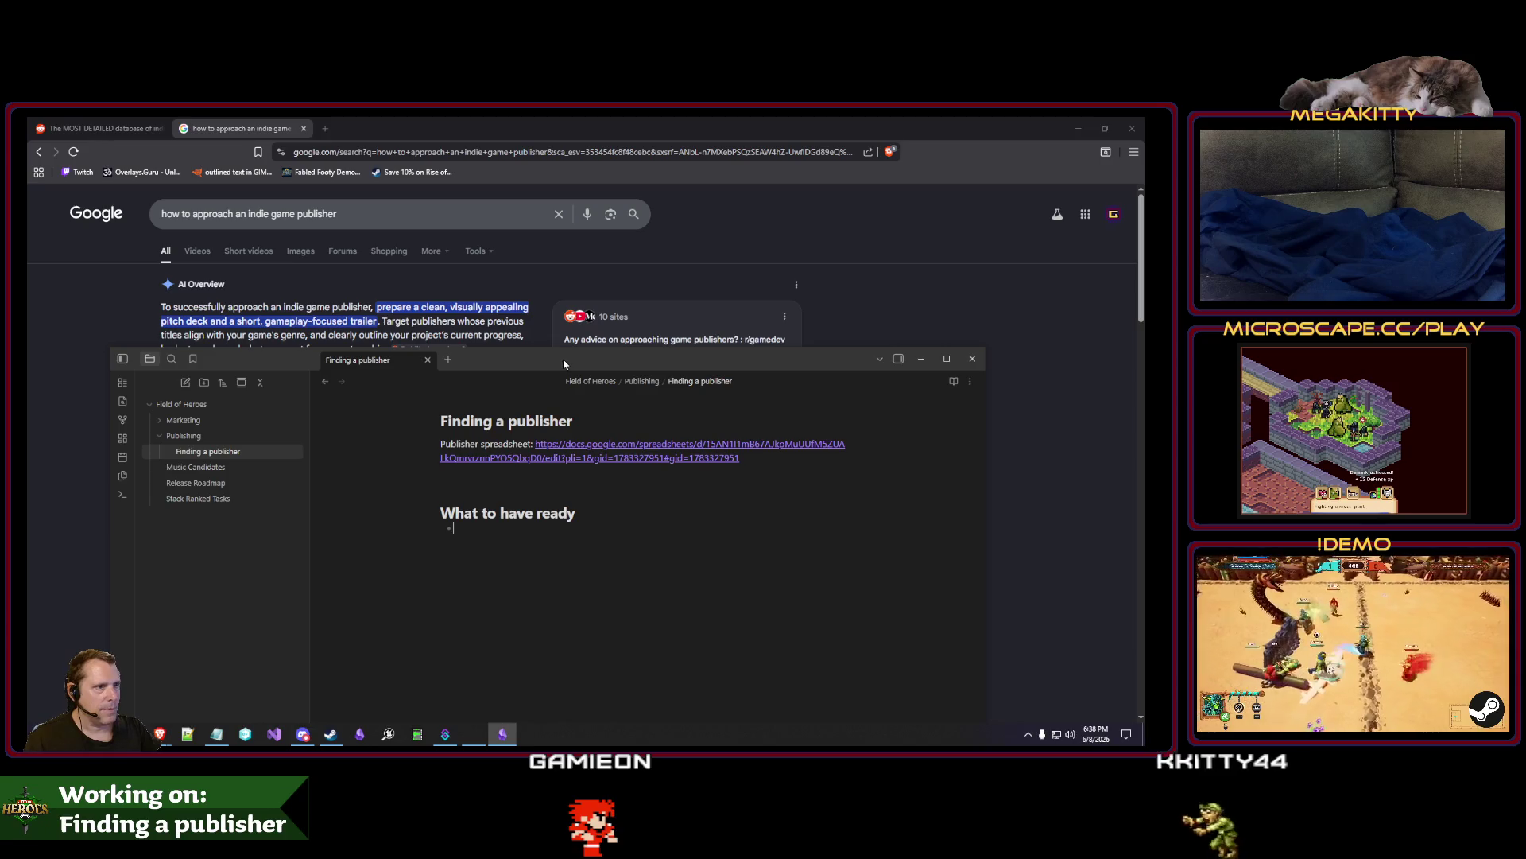
{"action": "left_click_drag", "start_coordinate": [564, 364], "coordinate": [581, 422]}
{"action": "type", "text": "A p"}
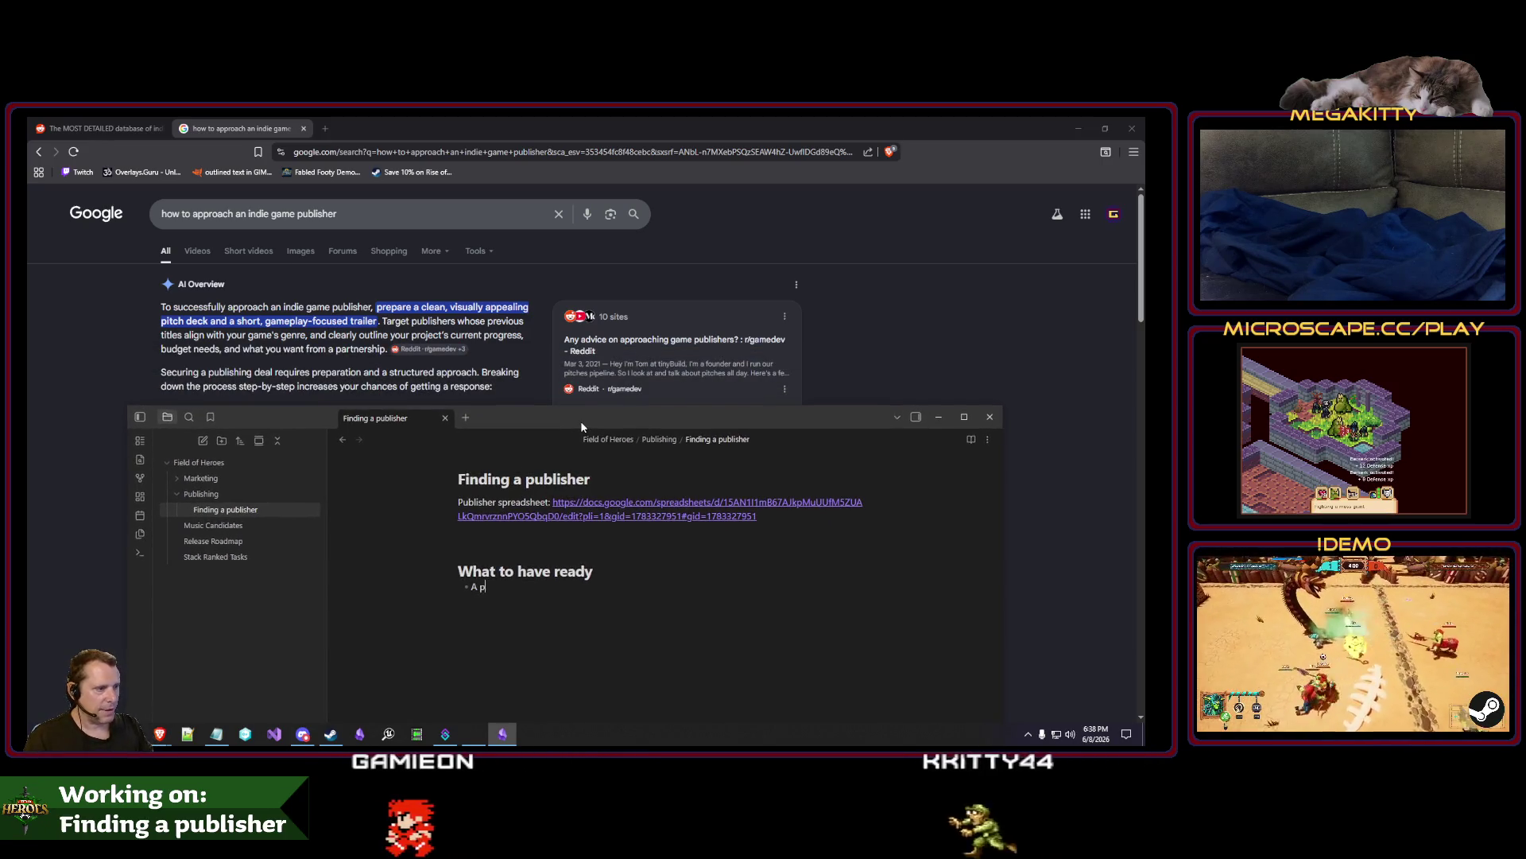
{"action": "type", "text": "itch de"}
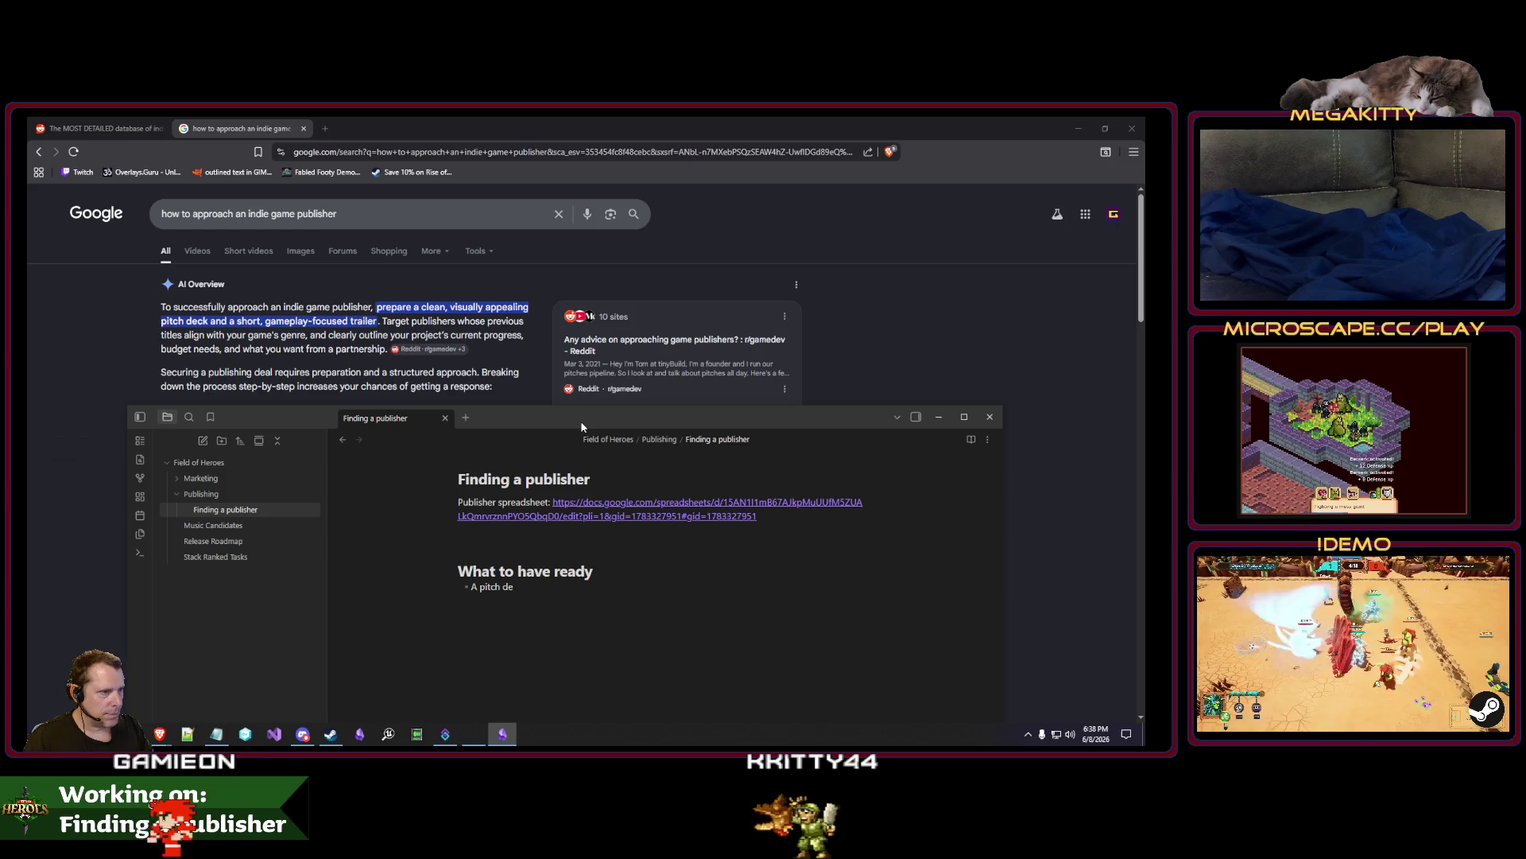
{"action": "type", "text": "ck"}
{"action": "key", "text": "Return"}
{"action": "type", "text": "Short gameplay-f"}
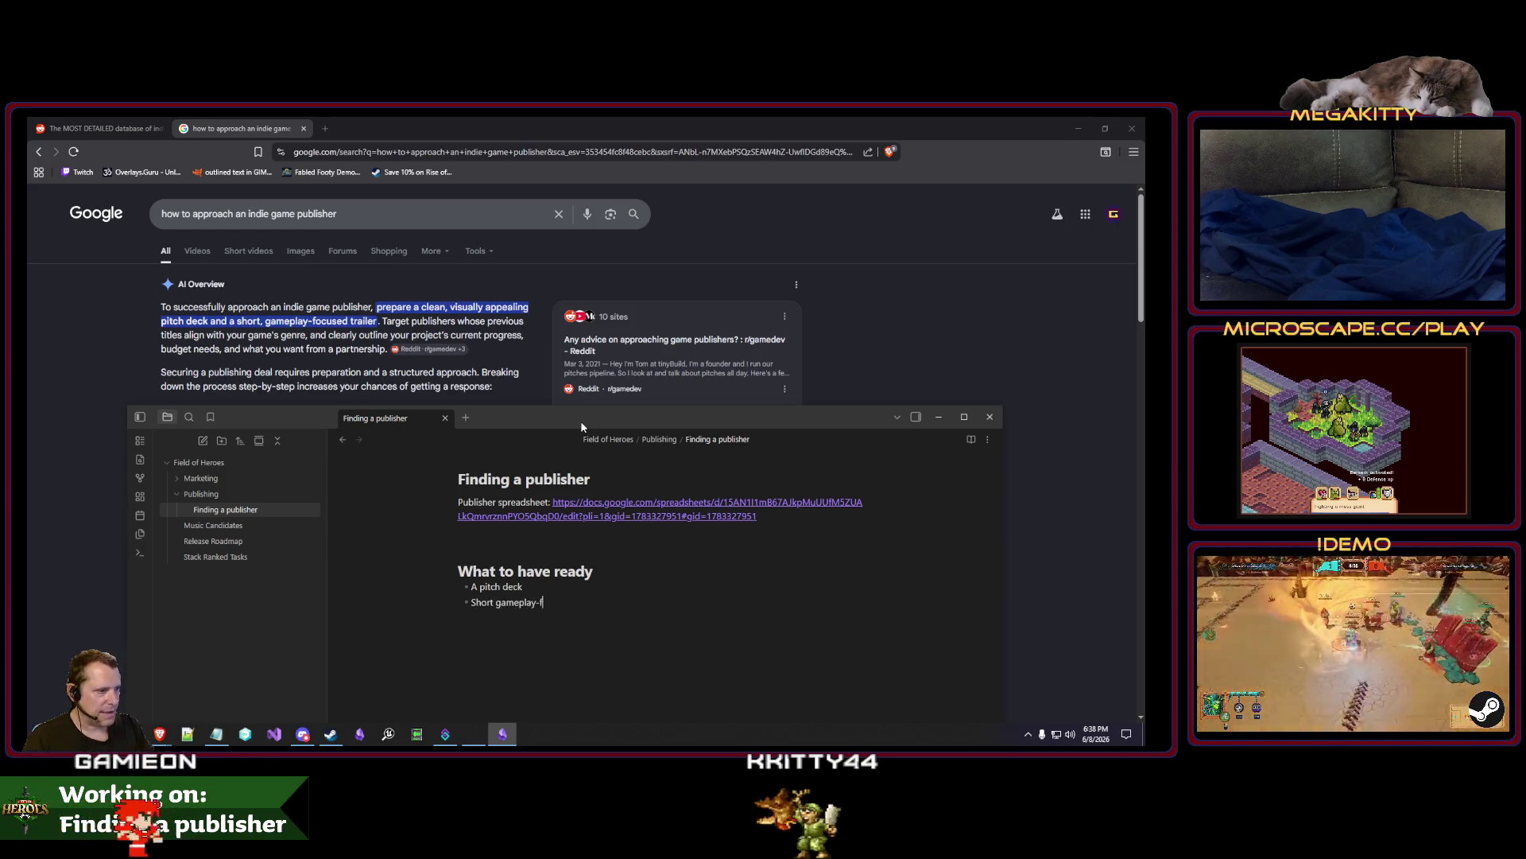
{"action": "type", "text": "ocused trailer"}
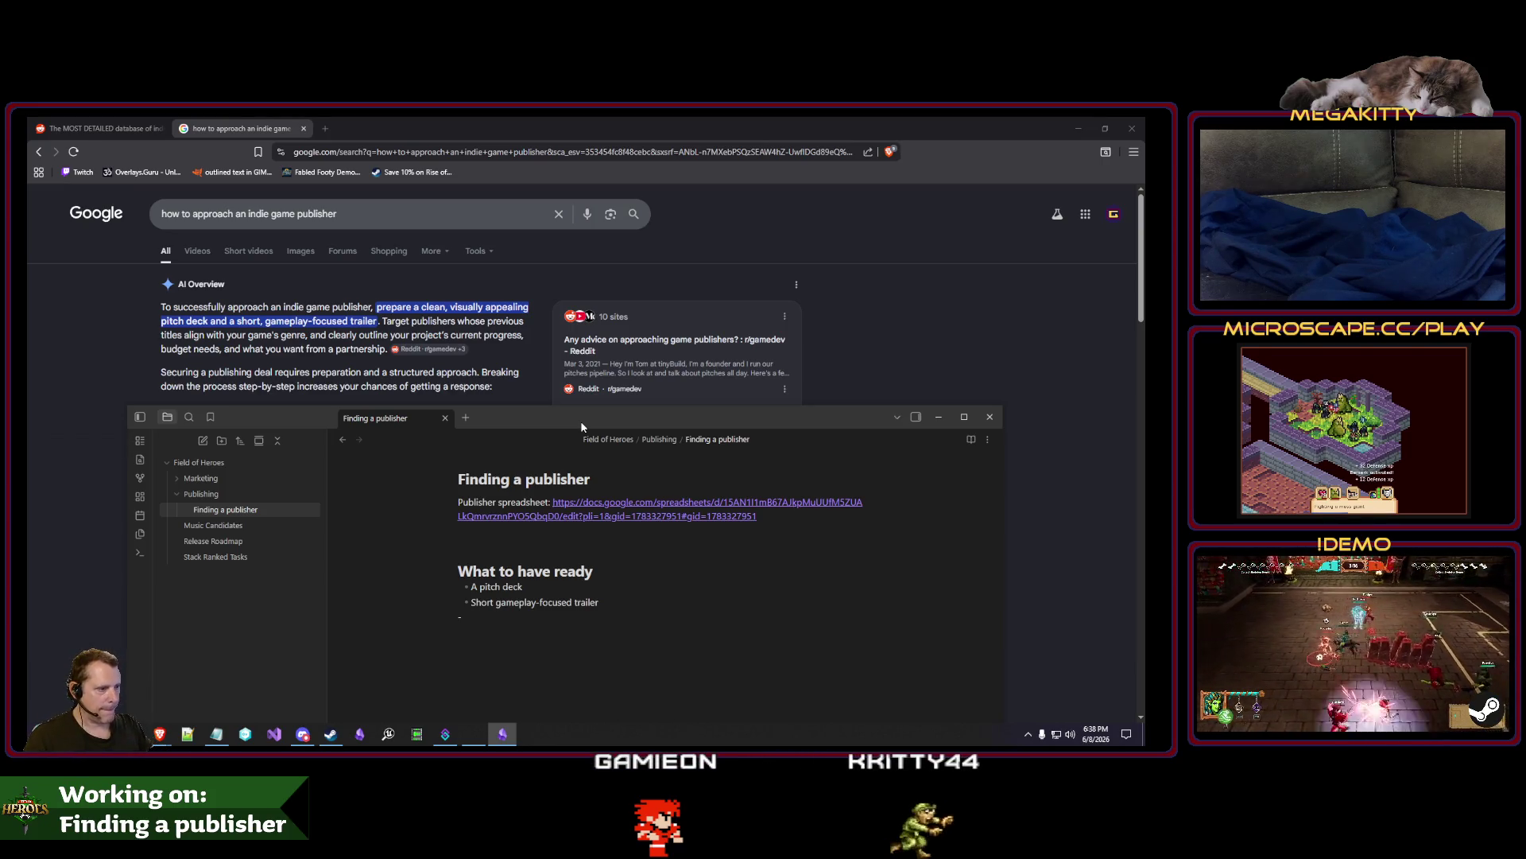
{"action": "key", "text": "Return"}
Insert '# Choosing a publisher' above What to have ready with bullet 'Previous titles align with your game's genre'.
{"action": "key", "text": "Up"}
{"action": "key", "text": "Up"}
{"action": "key", "text": "Up"}
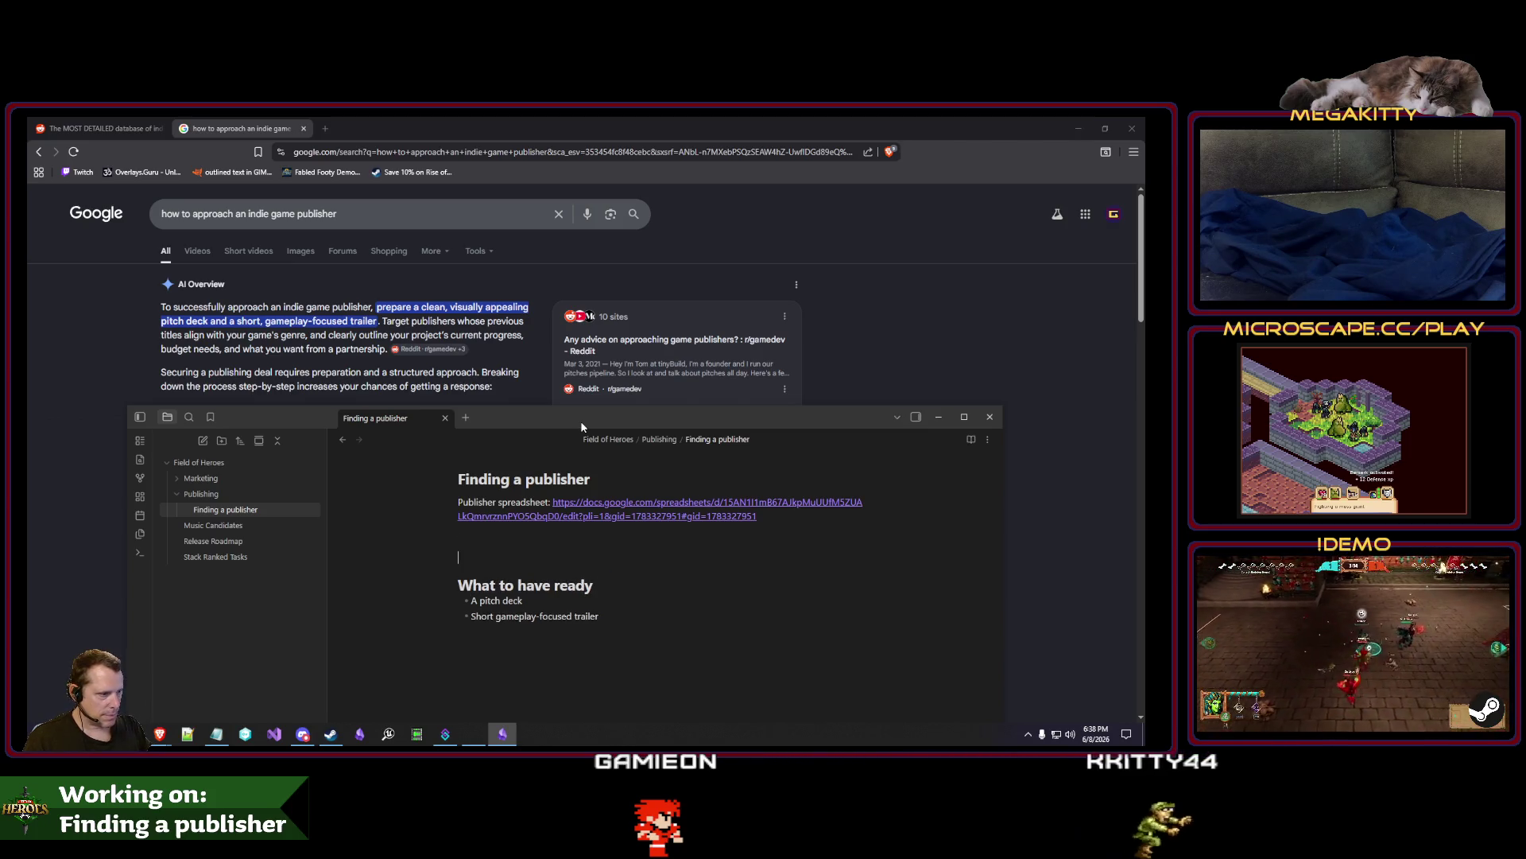
{"action": "key", "text": "Return"}
{"action": "type", "text": "#"}
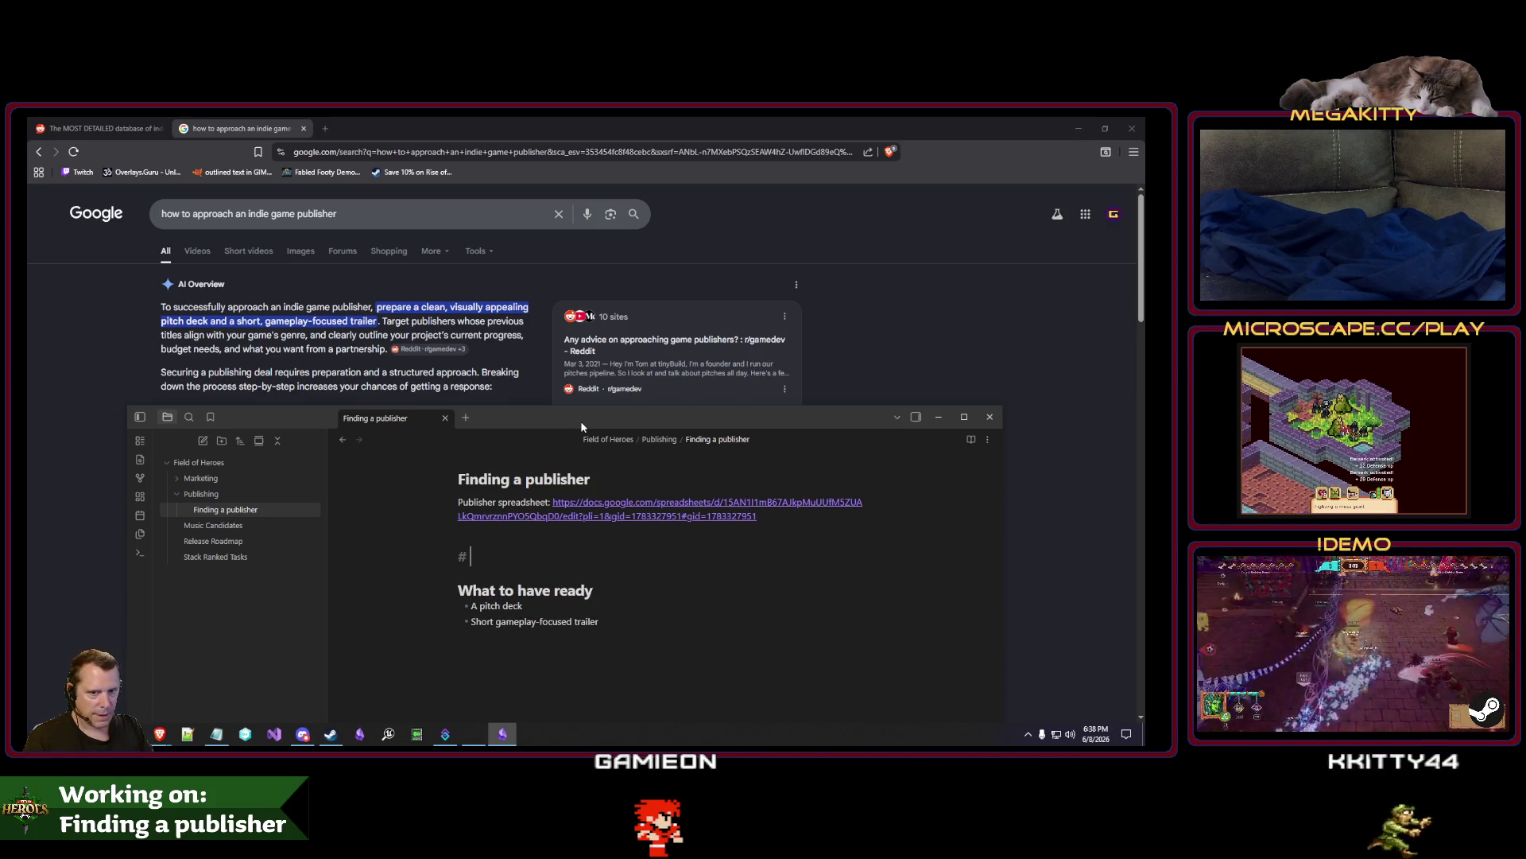
{"action": "type", "text": " Choosing a publisher"}
{"action": "key", "text": "Return"}
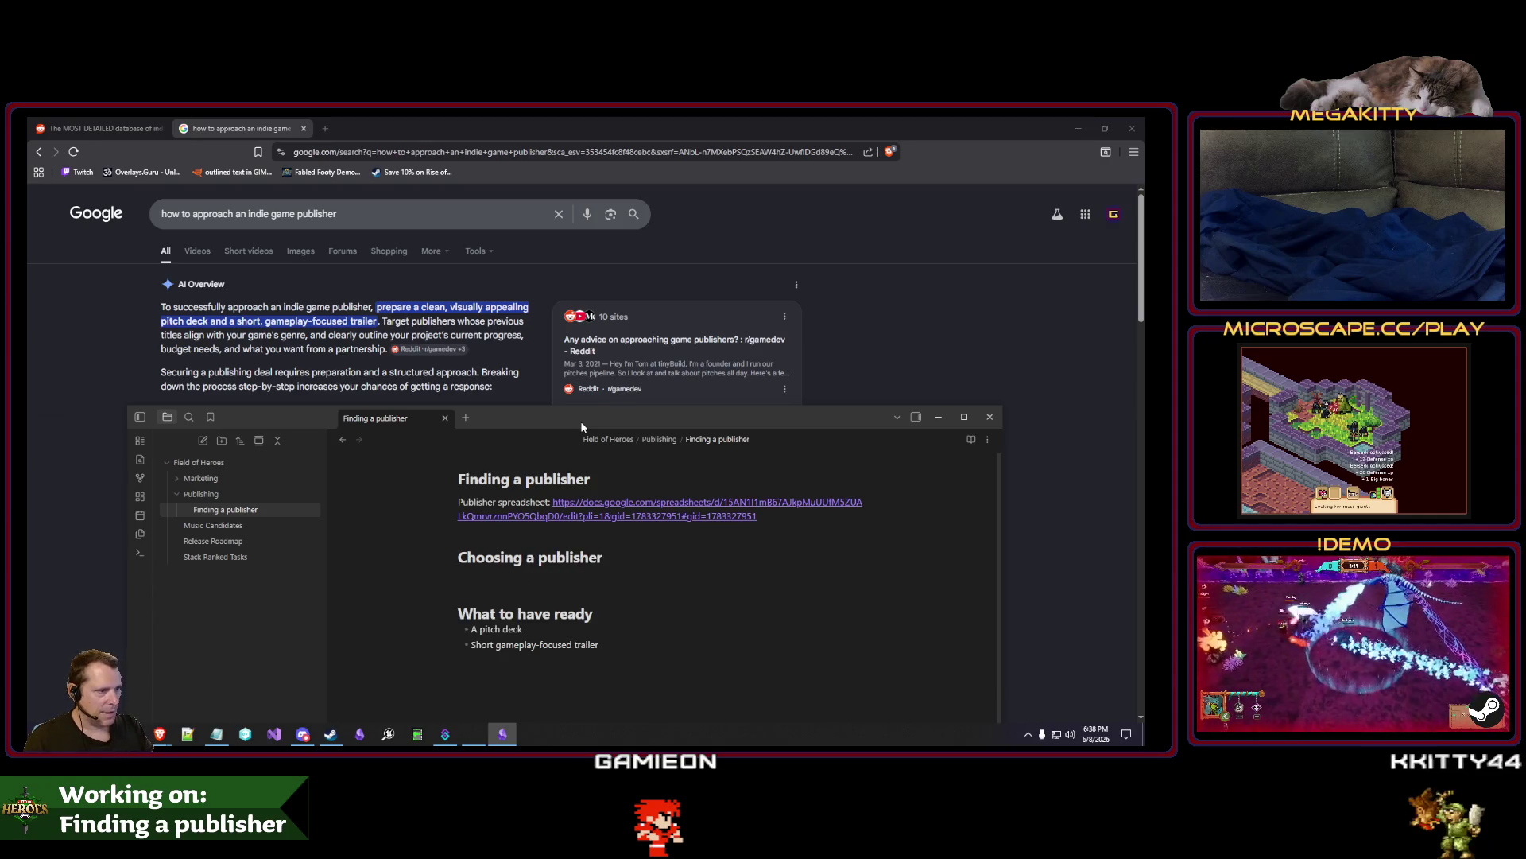
{"action": "type", "text": "-"}
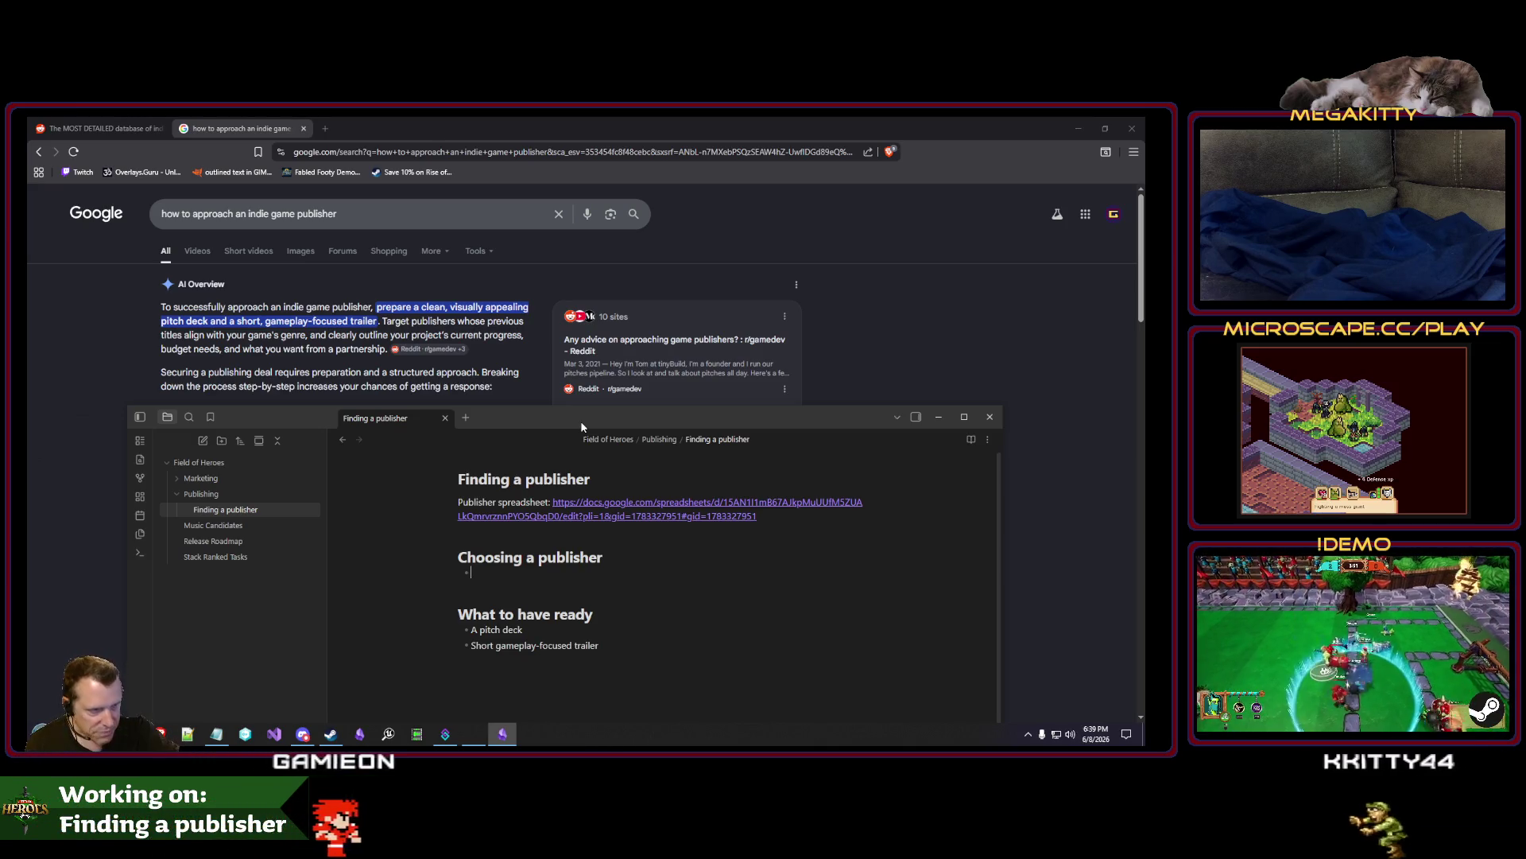
{"action": "type", "text": "Previous titles a"}
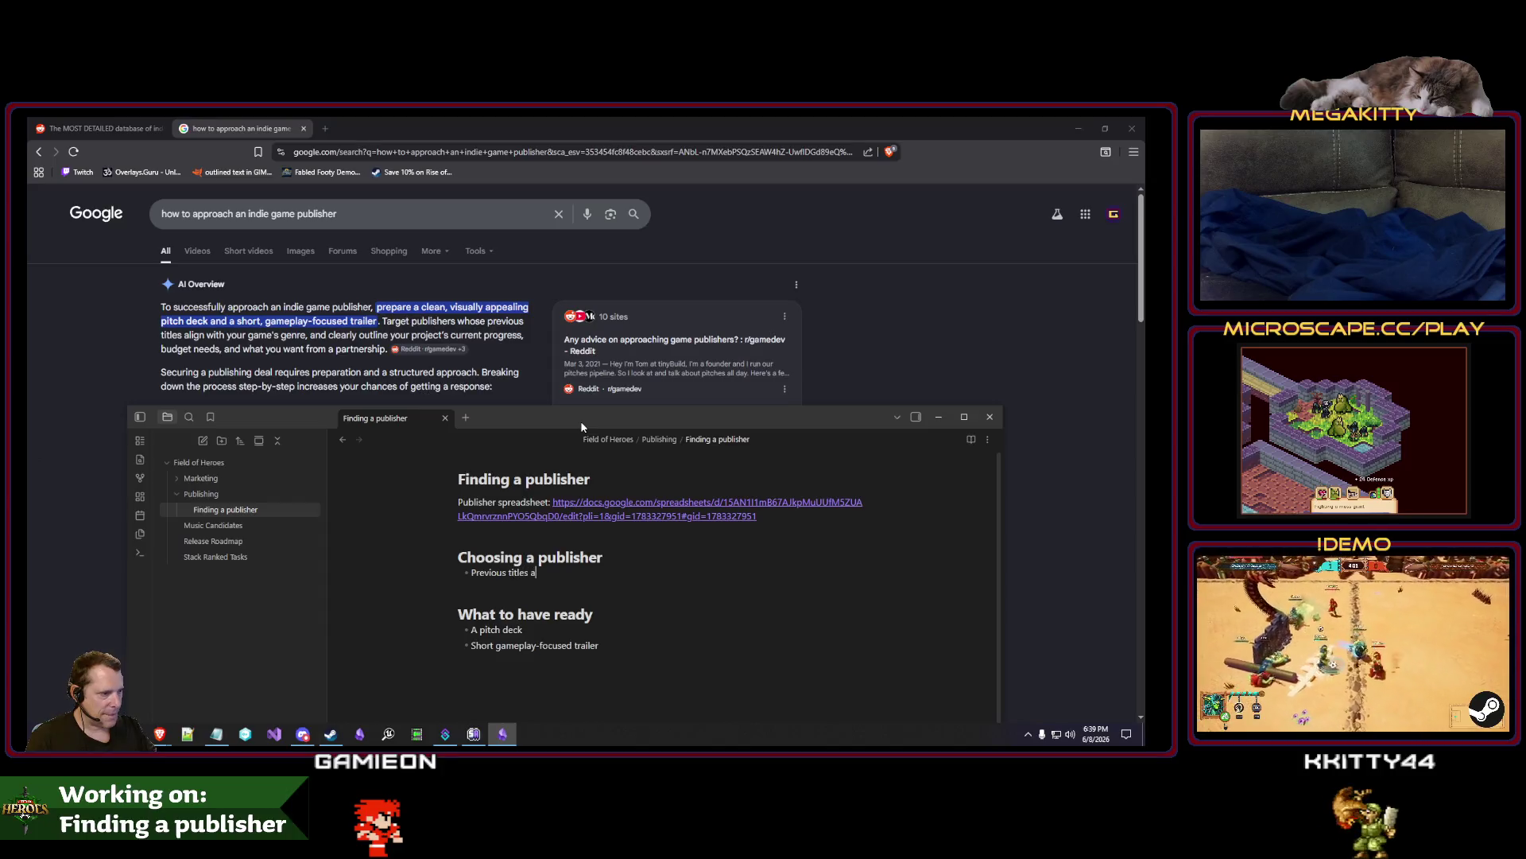
{"action": "type", "text": "lign with your game's genre"}
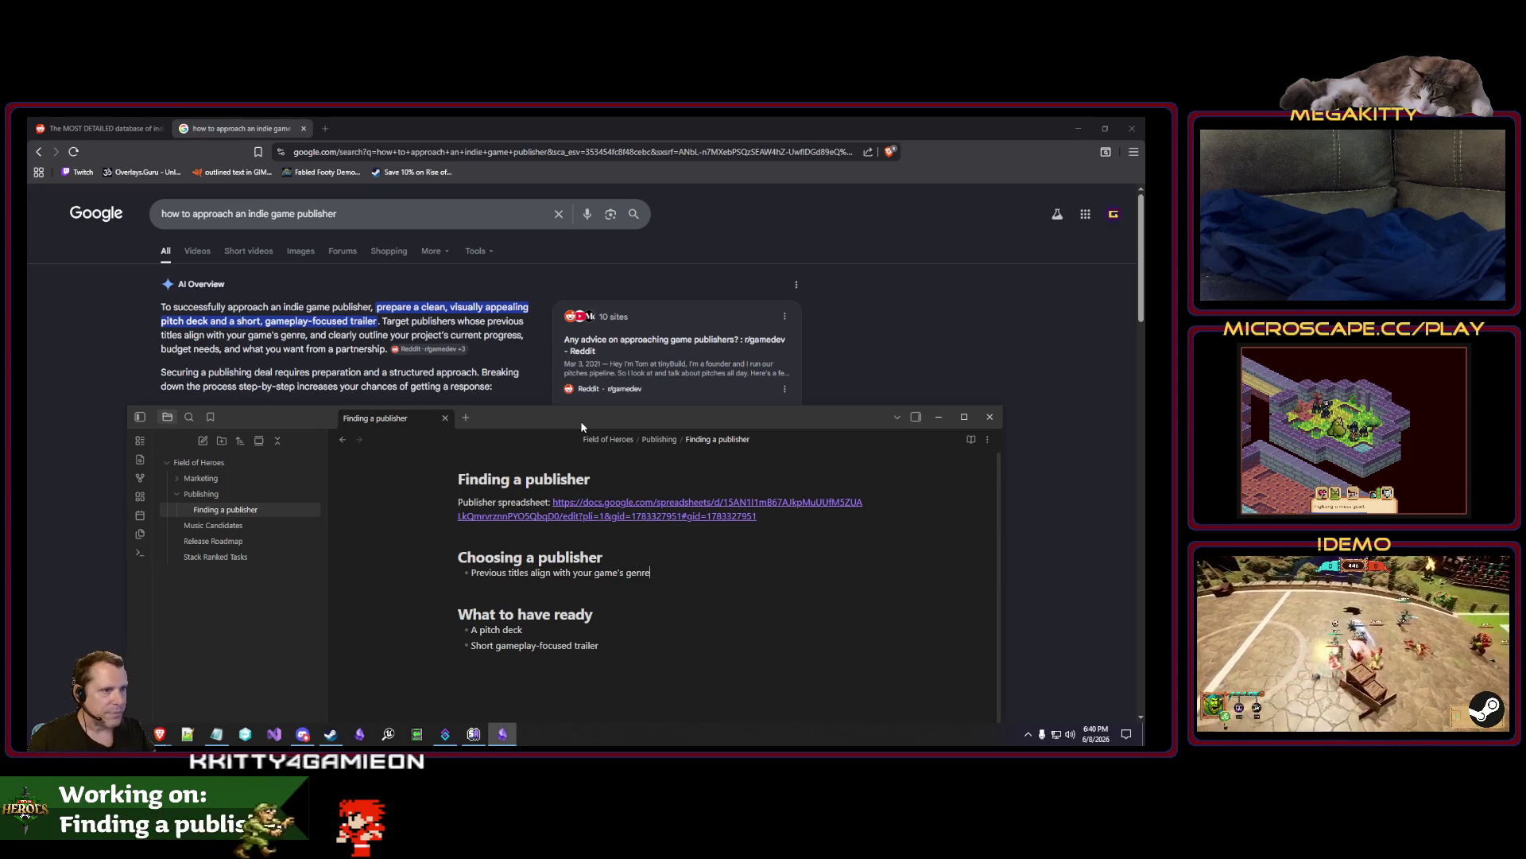
{"action": "key", "text": "Return"}
Delete the stray unfinished bullet and empty line under Choosing a publisher.
{"action": "type", "text": "Ou"}
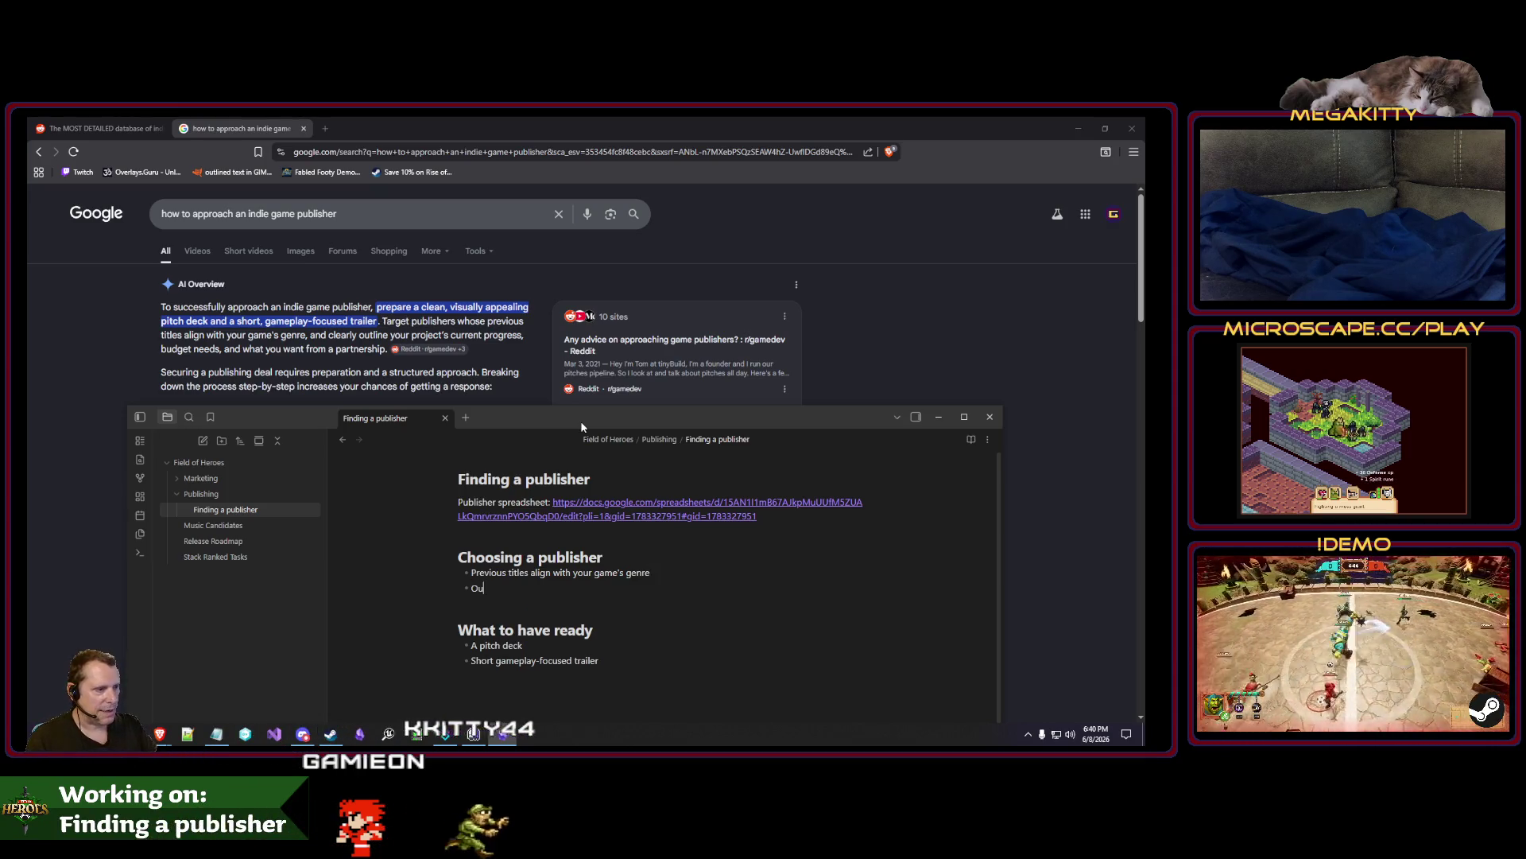
{"action": "key", "text": "BackSpace"}
{"action": "key", "text": "BackSpace"}
{"action": "key", "text": "BackSpace"}
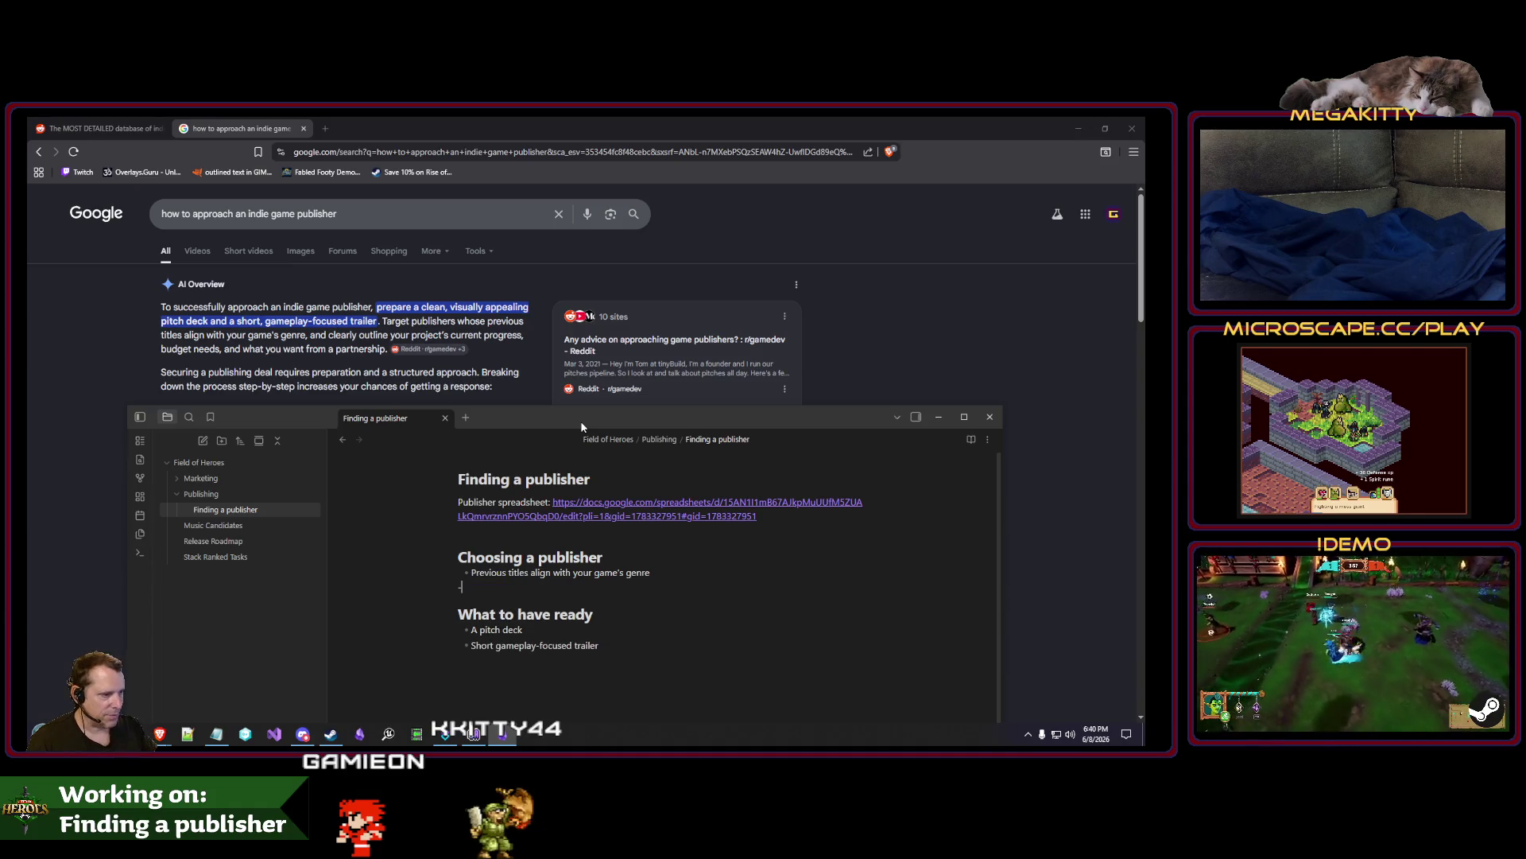
{"action": "key", "text": "Delete"}
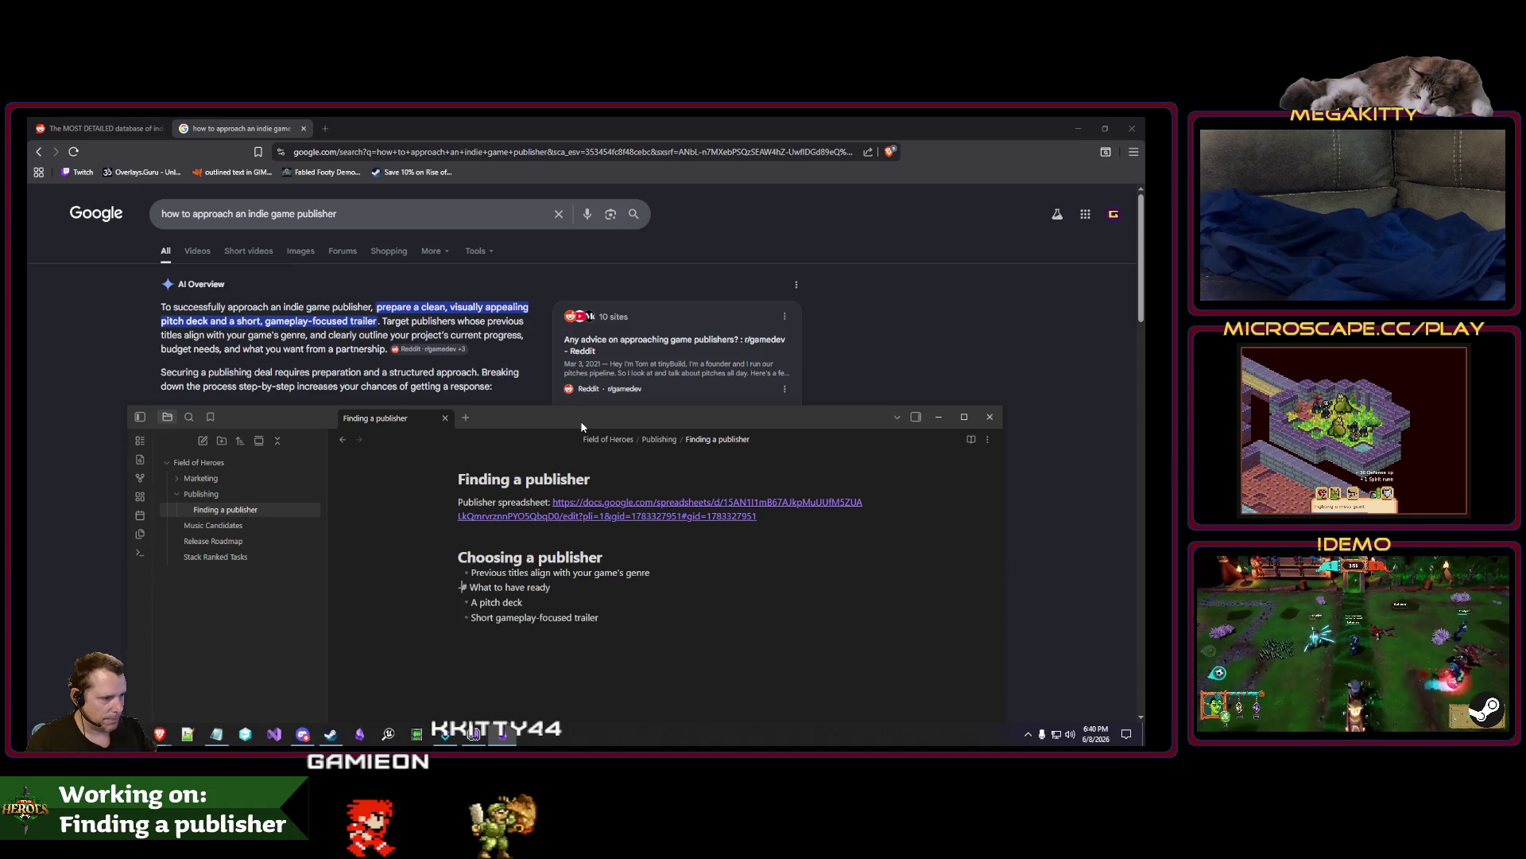
Add bullets for the project roadmap with current progress, budget needs, and partnership wants after the trailer item.
{"action": "key", "text": "Down"}
{"action": "key", "text": "Down"}
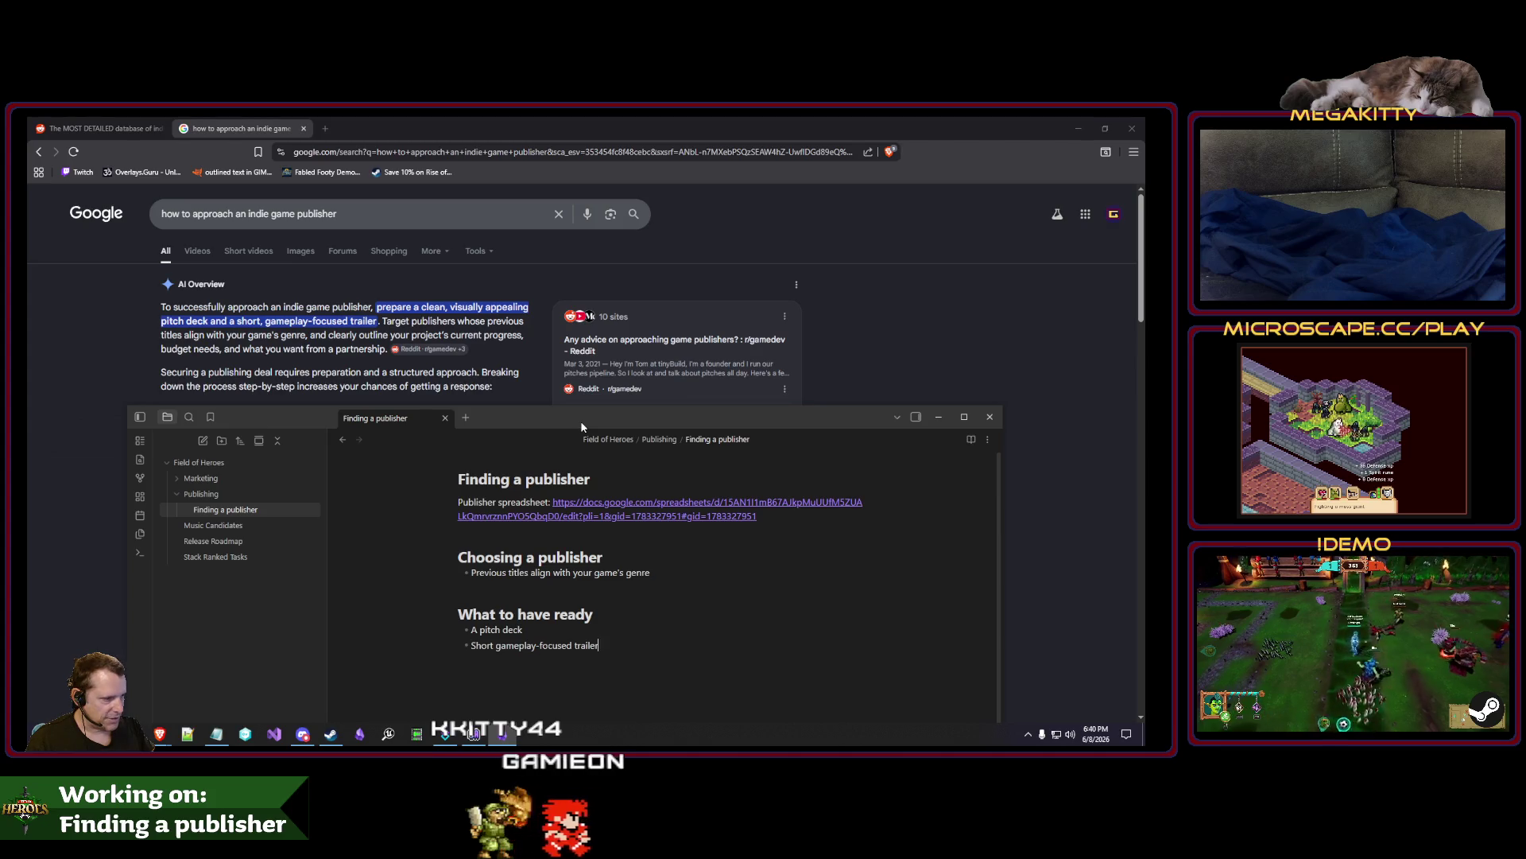
{"action": "key", "text": "Return"}
{"action": "type", "text": "A road"}
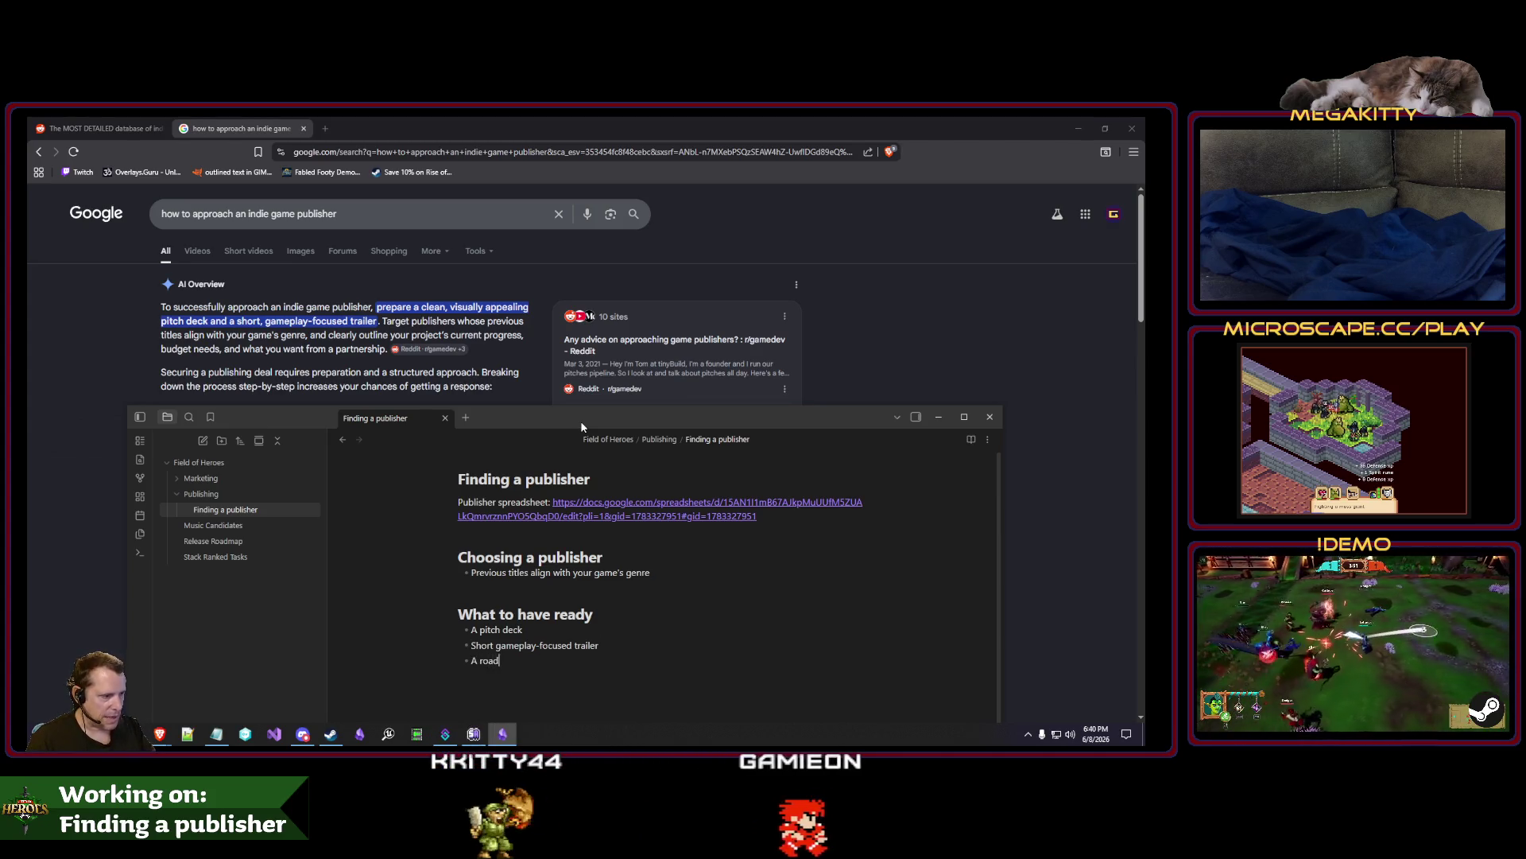
{"action": "type", "text": "map of your project and "}
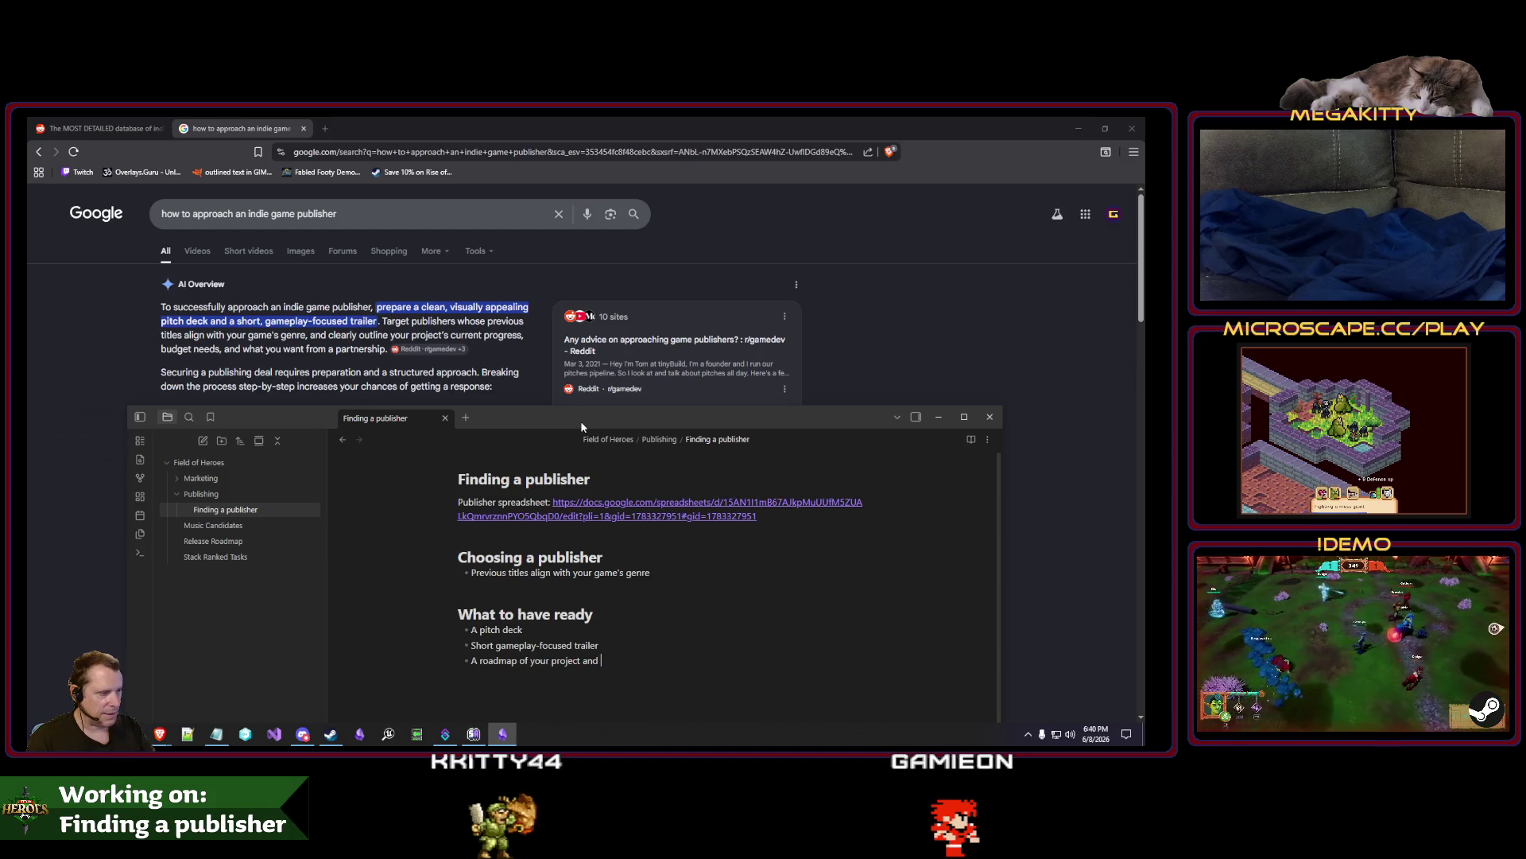
{"action": "type", "text": "your progress"}
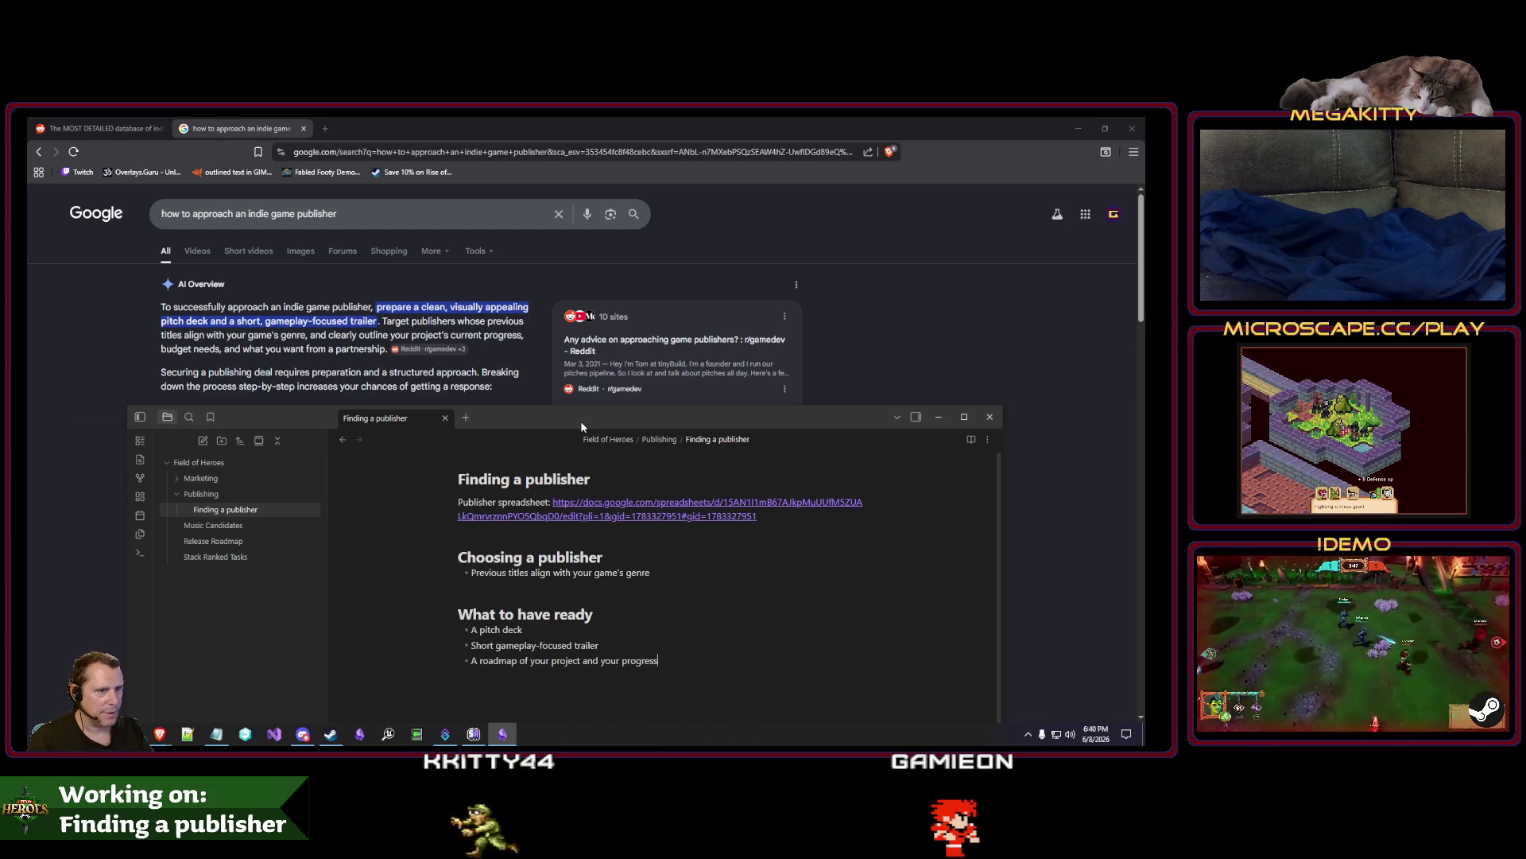
{"action": "key", "text": "ctrl+Left"}
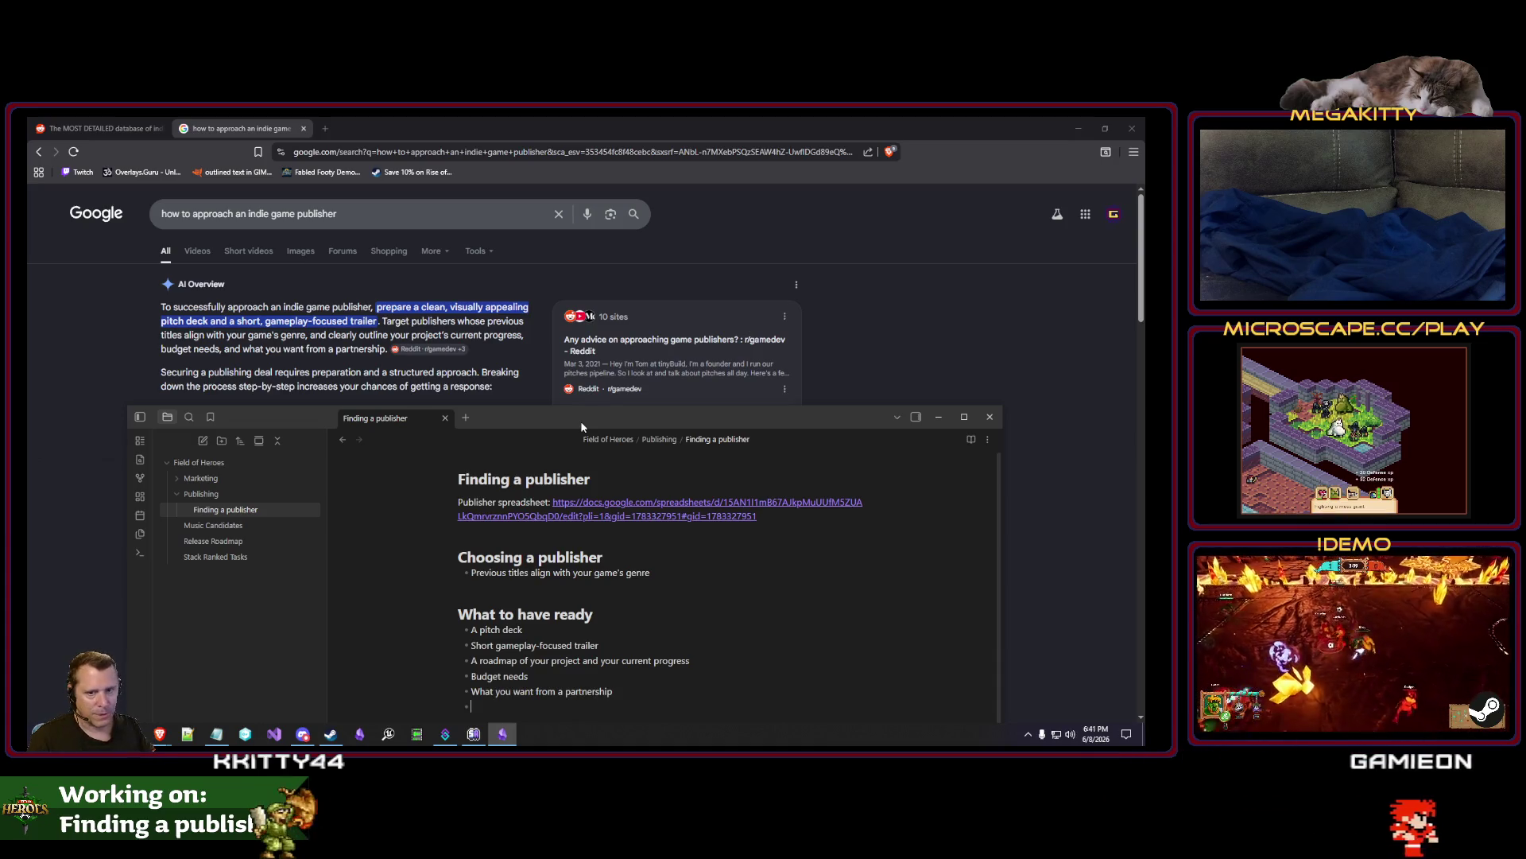
{"action": "key", "text": "Tab"}
Nest 'To share the risks and rewards' and 'Why would you be a good fit together?' under the partnership bullet.
{"action": "scroll", "coordinate": [750, 617], "scroll_direction": "down", "scroll_amount": 1}
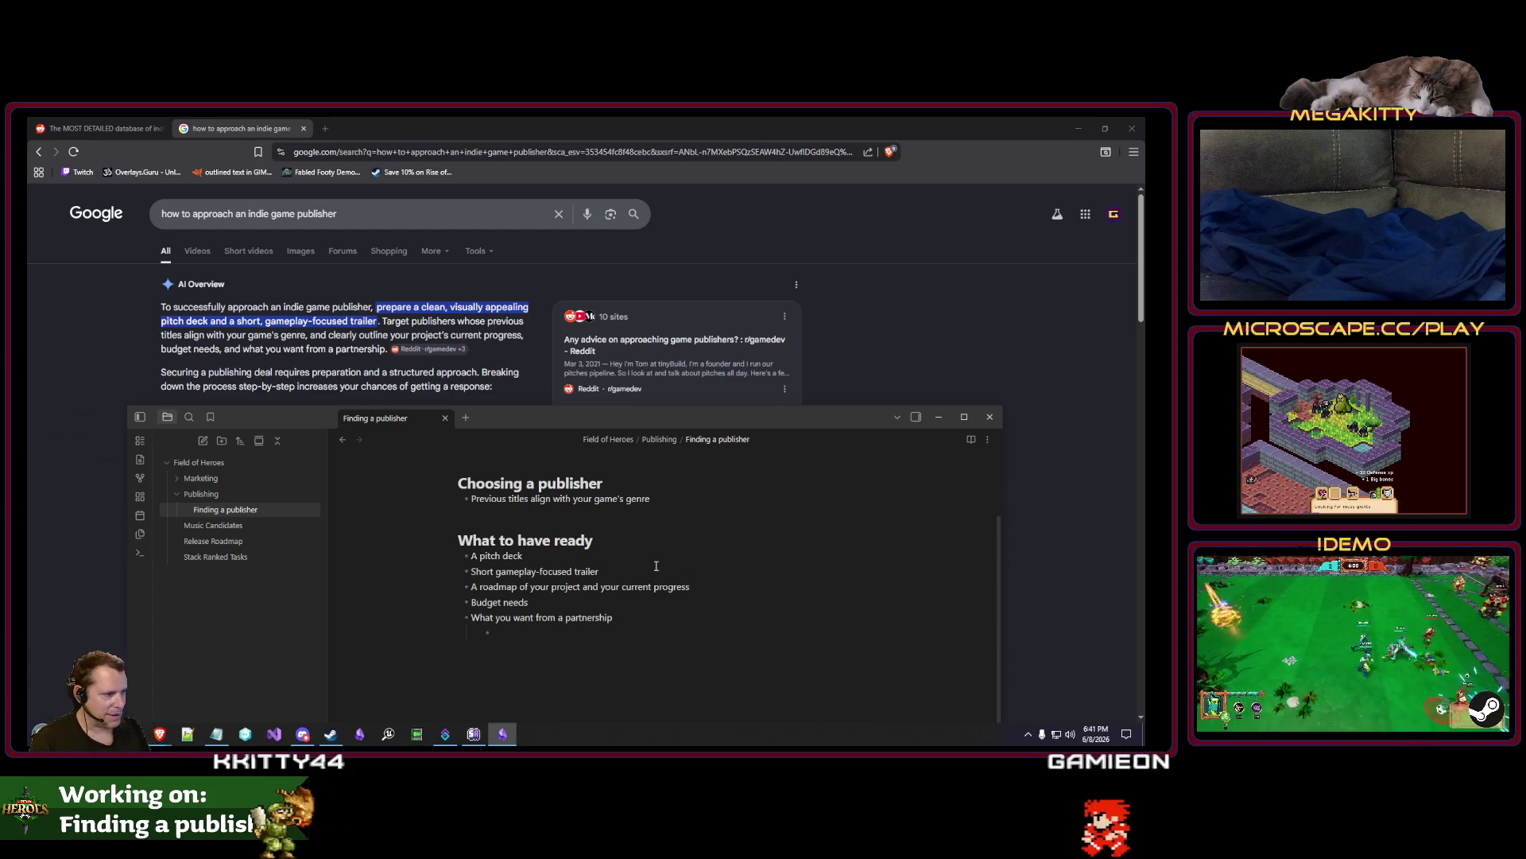
{"action": "type", "text": "To share the risks"}
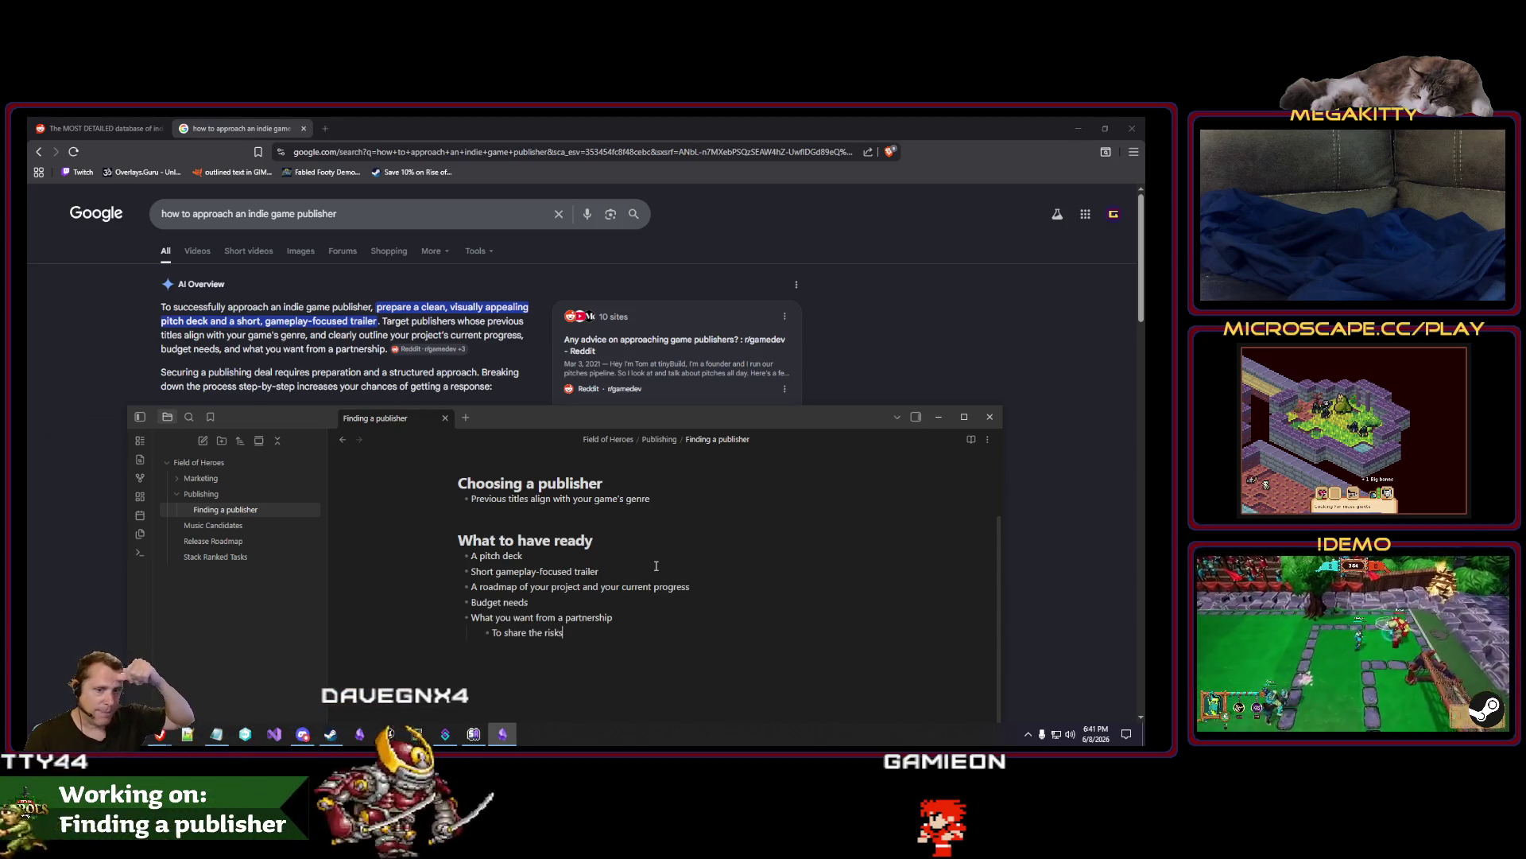
{"action": "type", "text": " and r"}
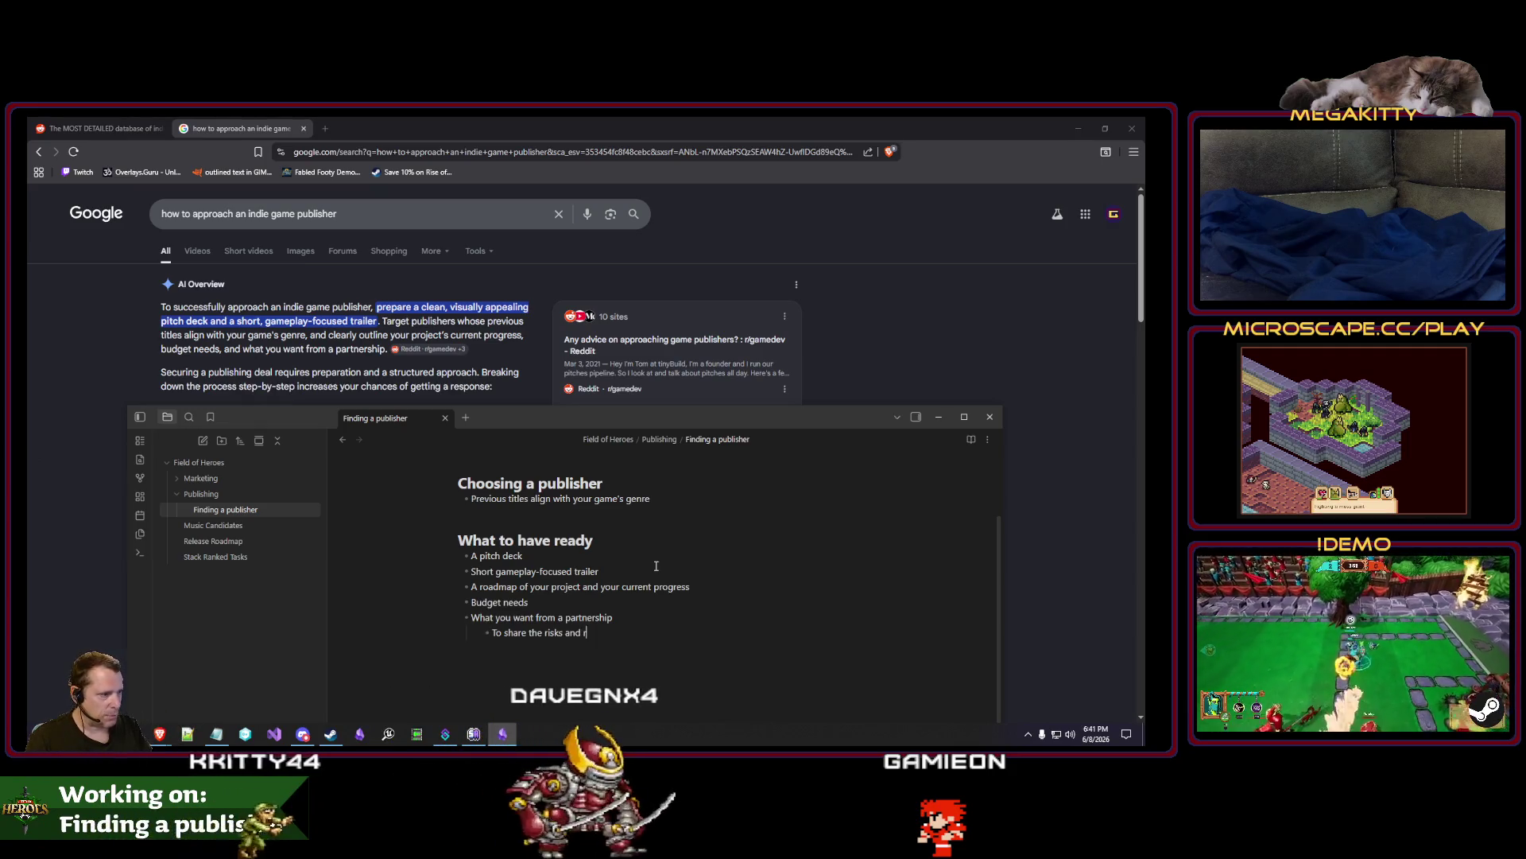
{"action": "type", "text": "ewards"}
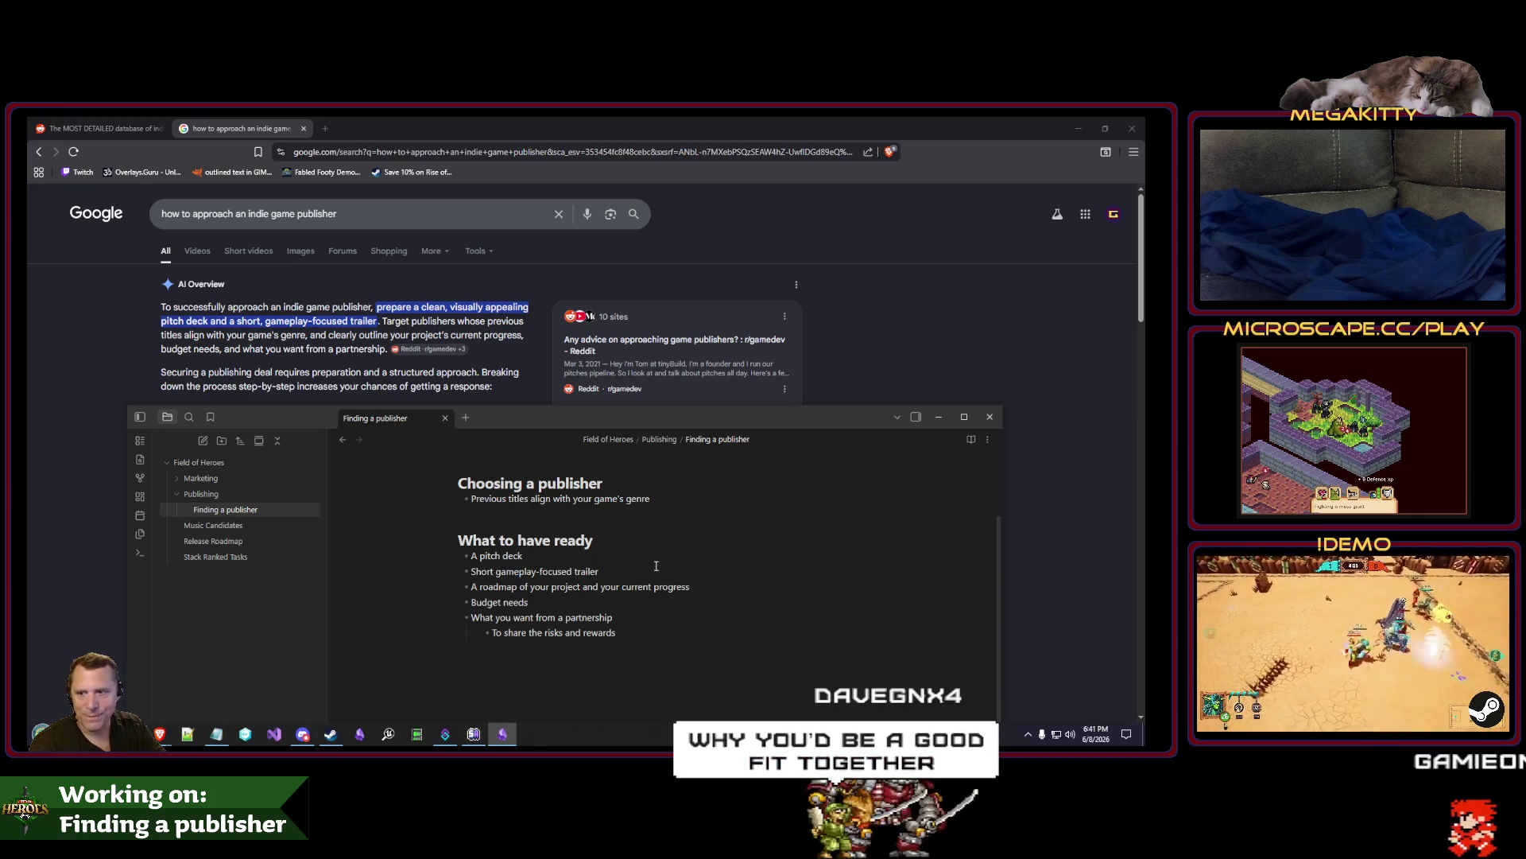
{"action": "key", "text": "Return"}
{"action": "type", "text": "Wh"}
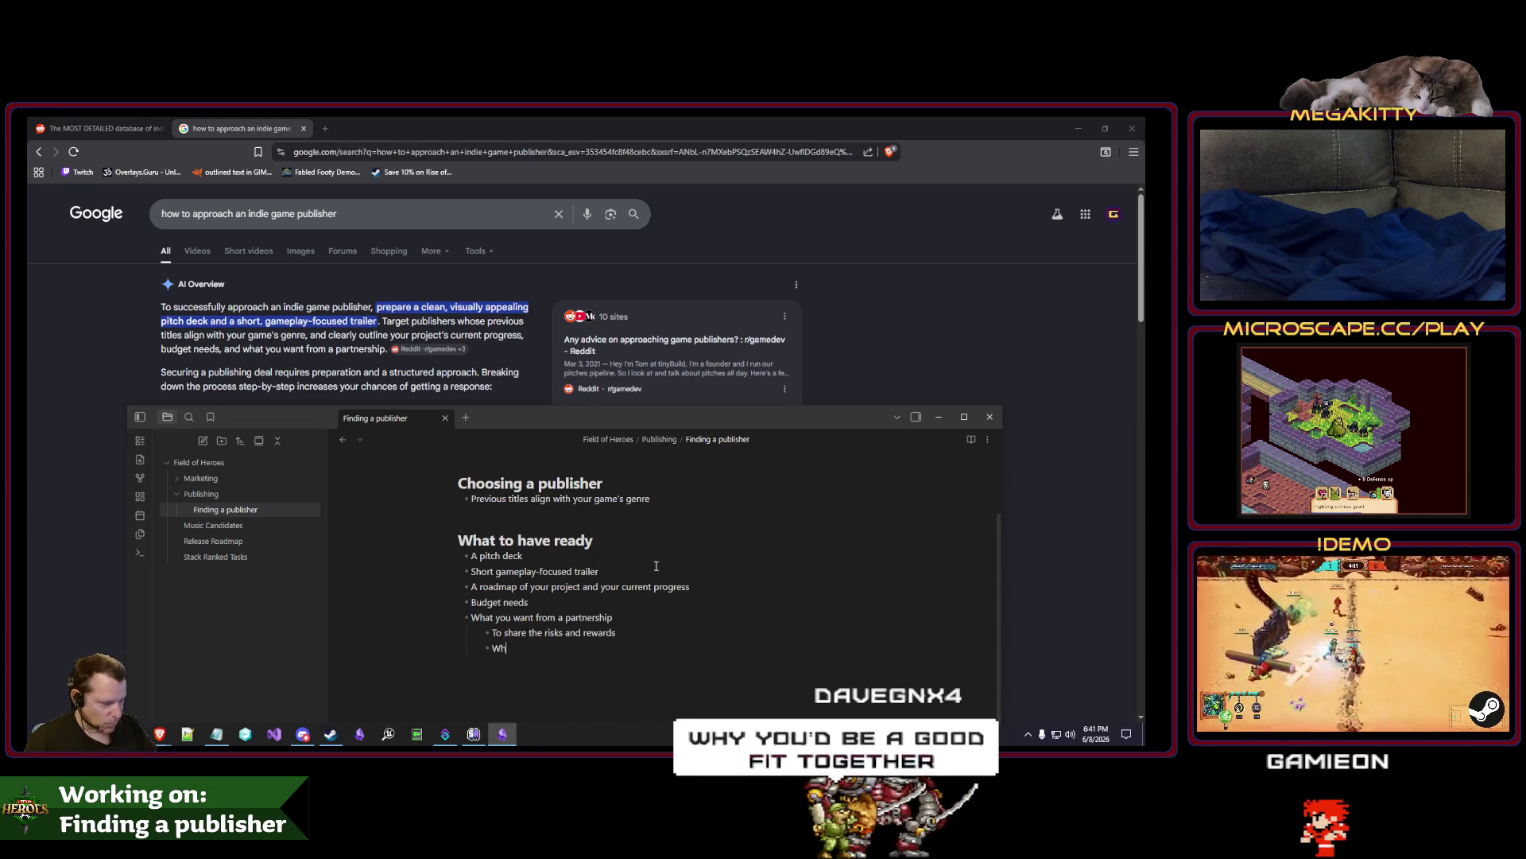
{"action": "type", "text": "y would you be a good fit together?"}
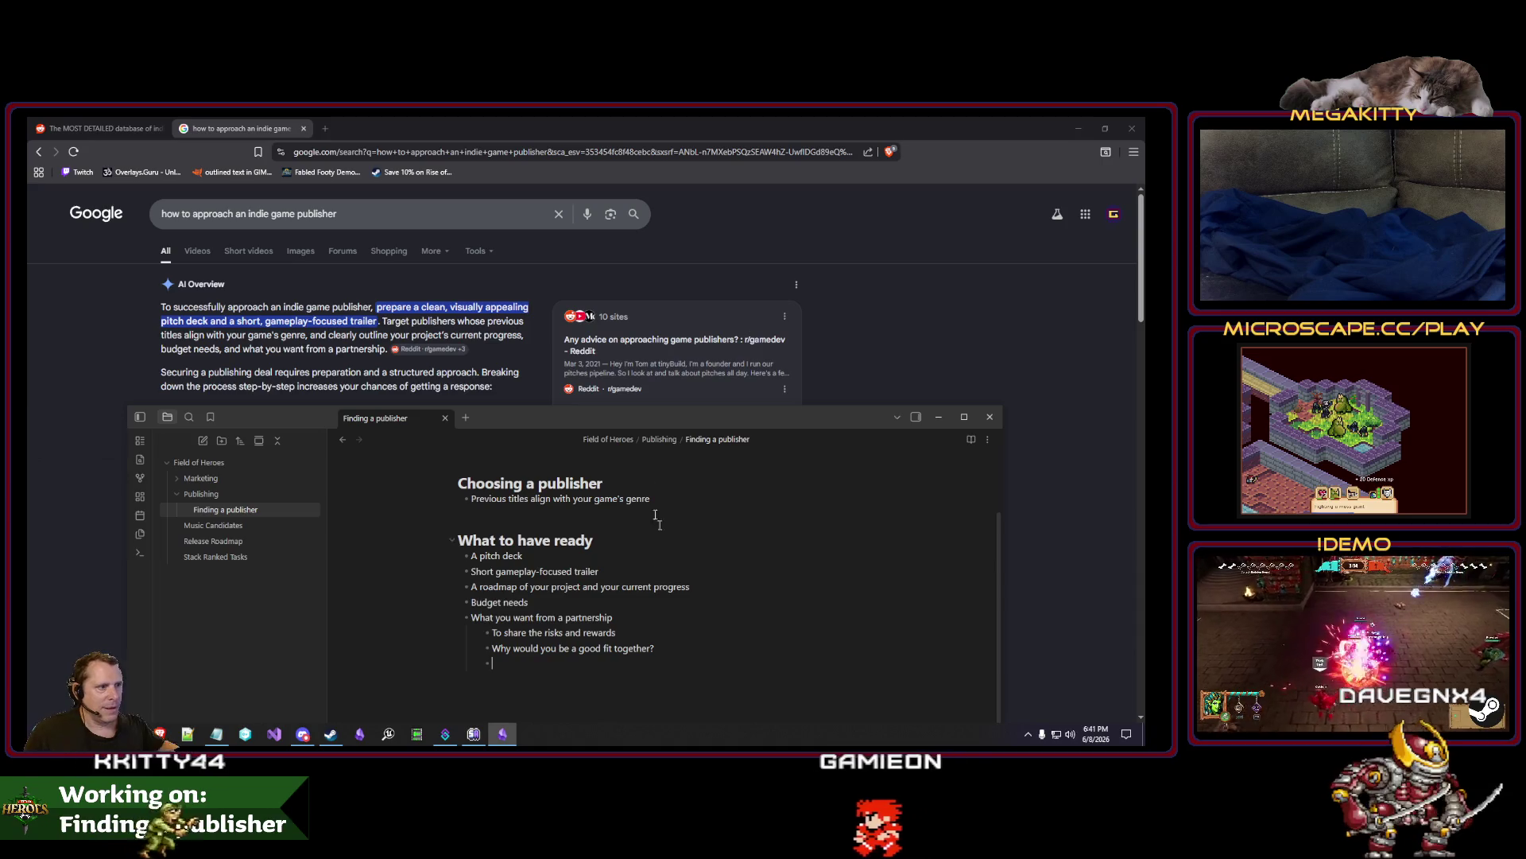
Remove the empty nested bullet and add a 'Making the deal' heading below the list.
{"action": "left_click_drag", "start_coordinate": [547, 422], "coordinate": [547, 527]}
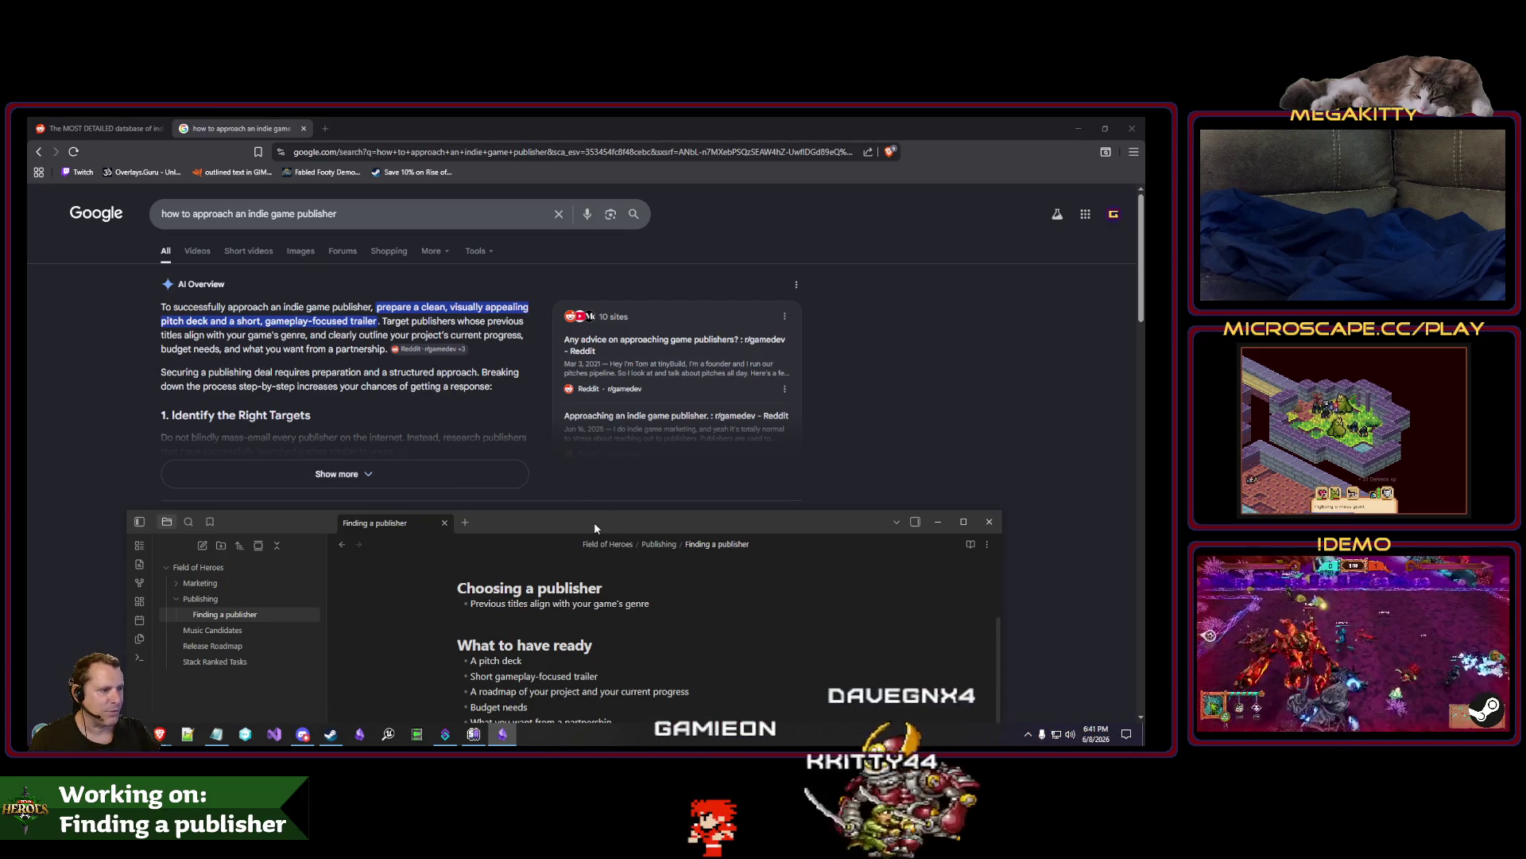
{"action": "mouse_move", "coordinate": [594, 525]}
{"action": "left_mouse_down"}
{"action": "mouse_move", "coordinate": [594, 471]}
{"action": "mouse_move", "coordinate": [499, 478]}
{"action": "mouse_move", "coordinate": [418, 425]}
{"action": "left_mouse_up"}
{"action": "key", "text": "Return"}
{"action": "key", "text": "Return"}
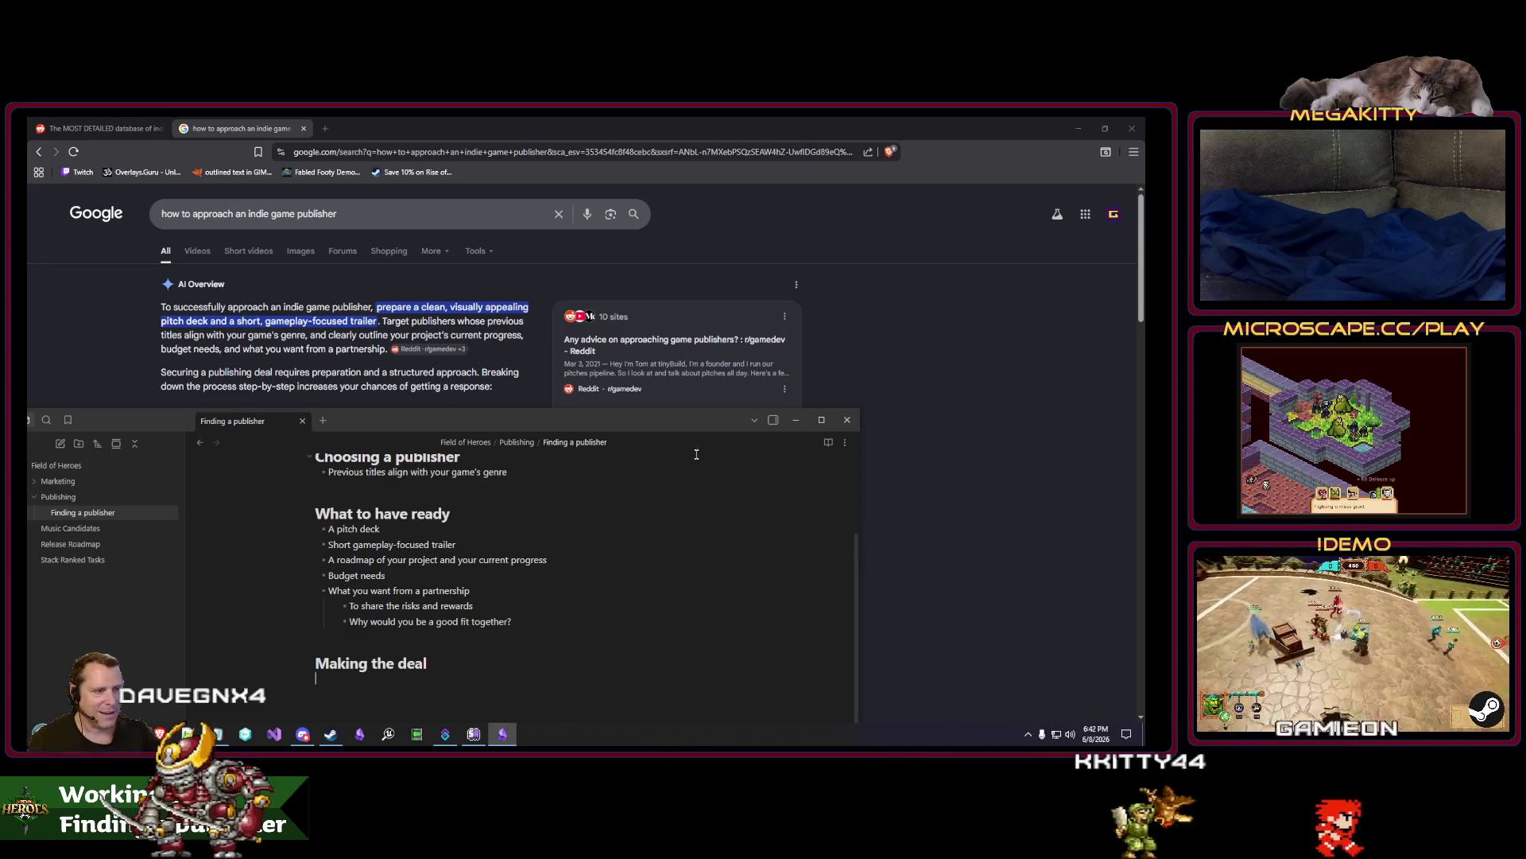
{"action": "mouse_move", "coordinate": [548, 417]}
{"action": "left_mouse_down"}
{"action": "mouse_move", "coordinate": [772, 315]}
{"action": "mouse_move", "coordinate": [739, 274]}
{"action": "mouse_move", "coordinate": [765, 223]}
{"action": "left_mouse_up"}
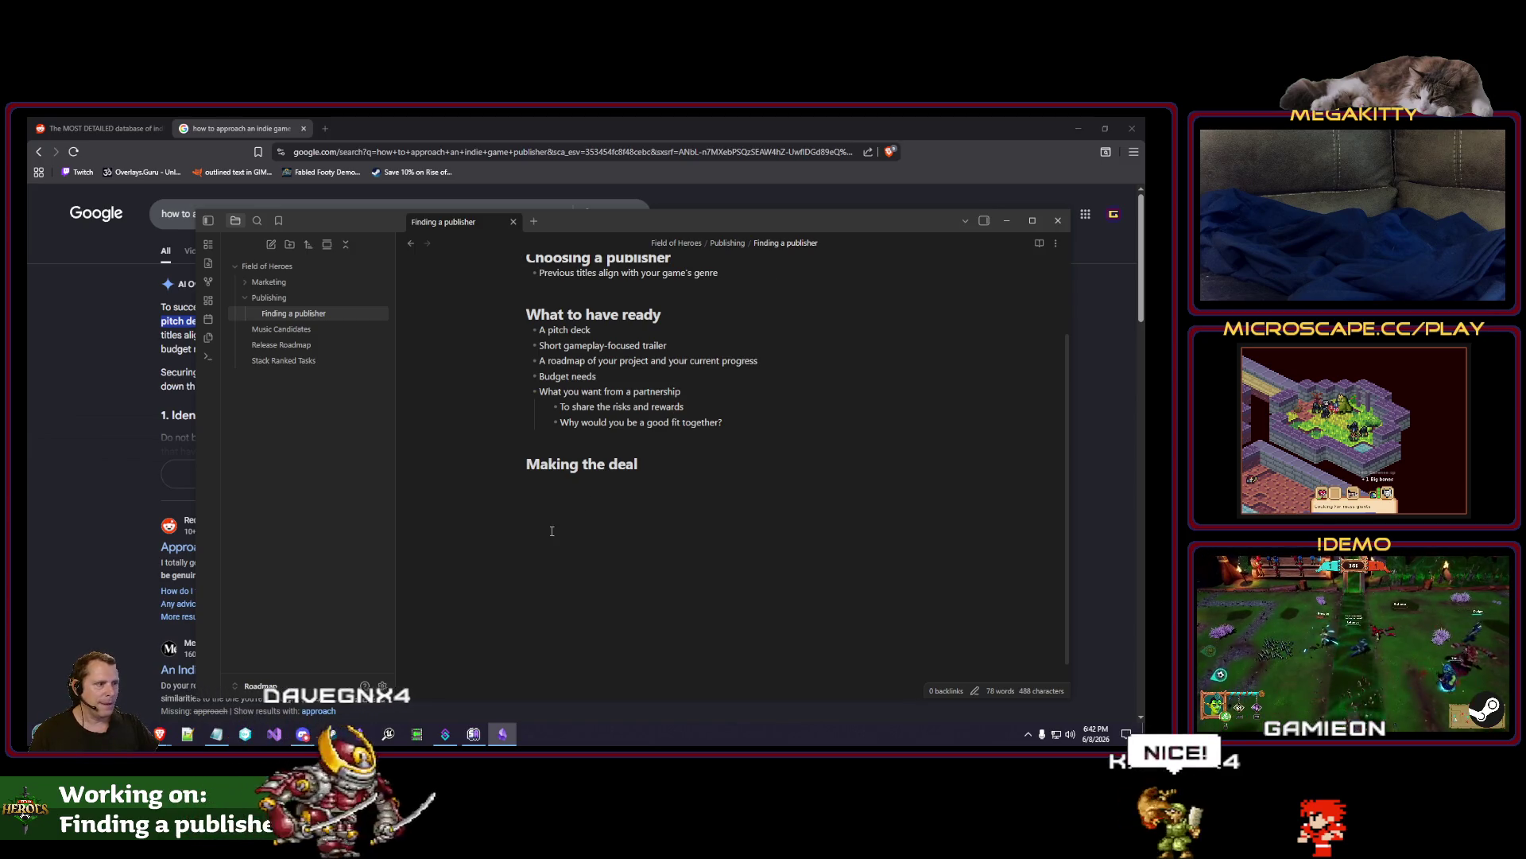
{"action": "left_click", "coordinate": [582, 492]}
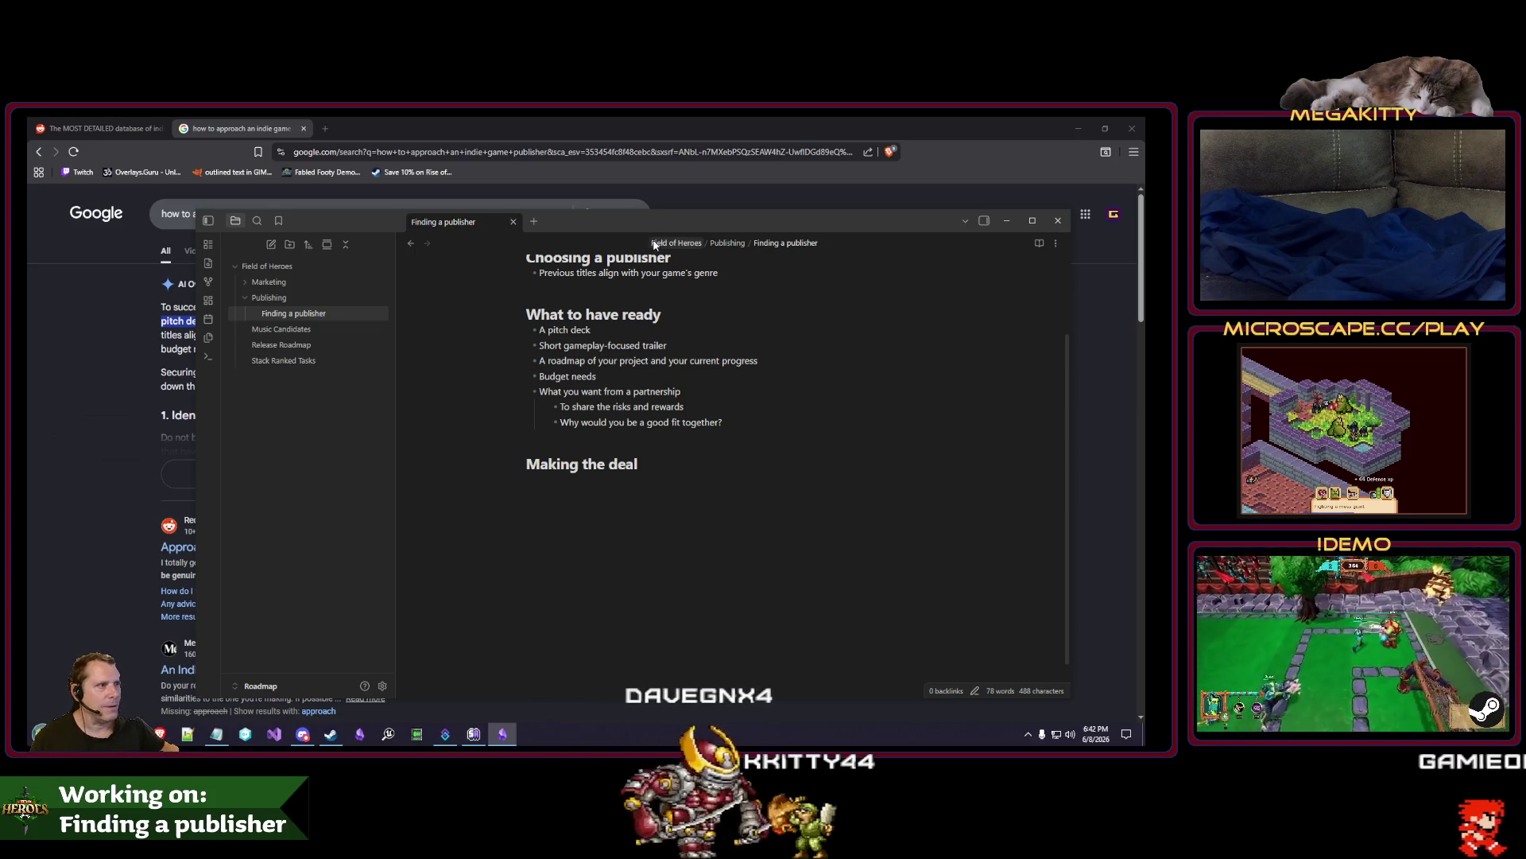
Expand Google's full AI overview on approaching publishers, then return to the Finding a publisher note.
{"action": "left_click", "coordinate": [588, 201]}
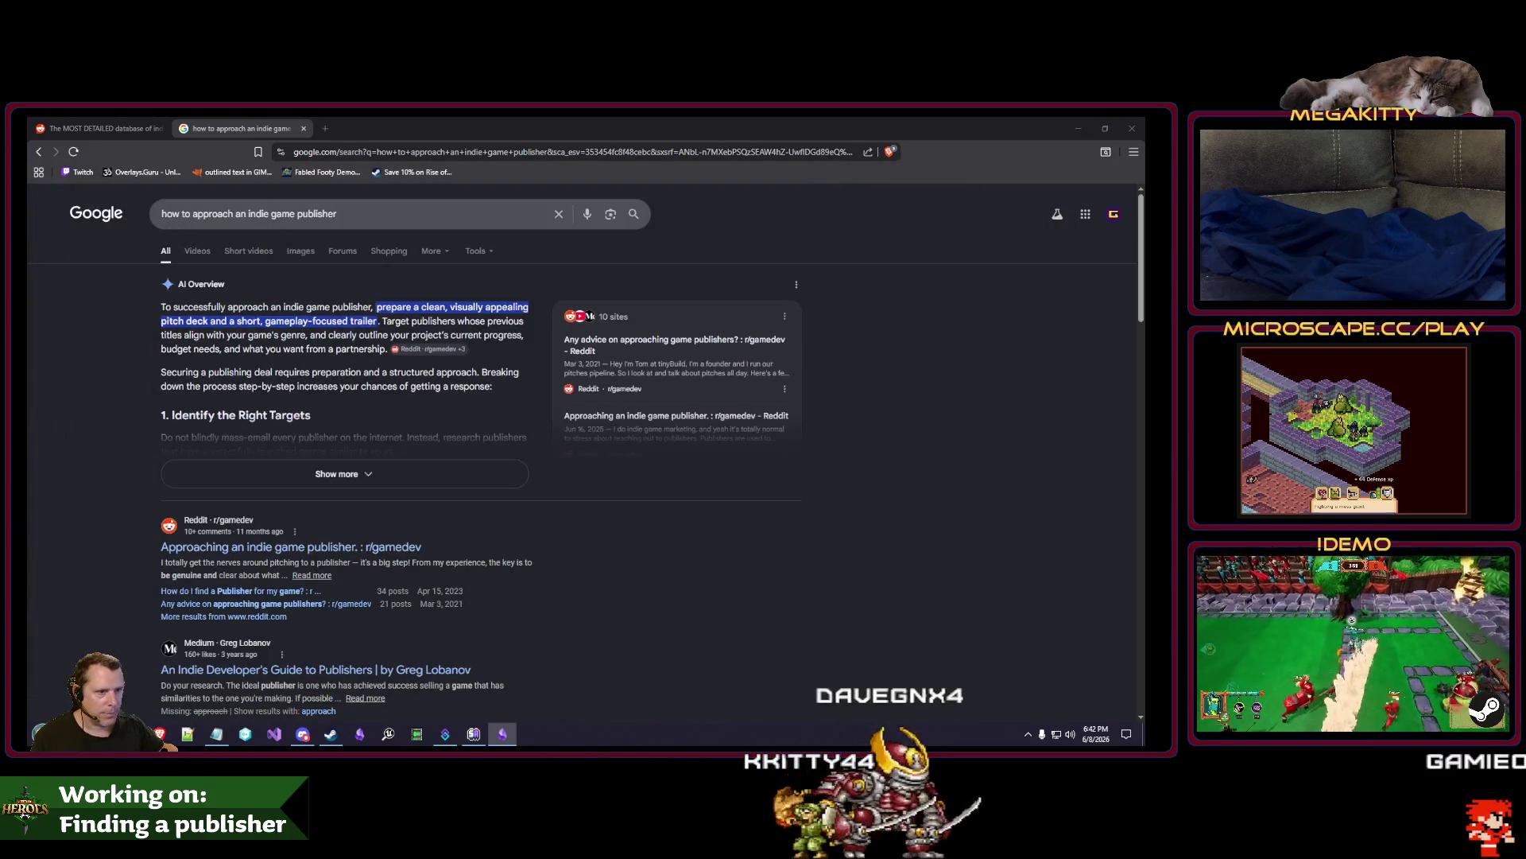
{"action": "left_click", "coordinate": [390, 476]}
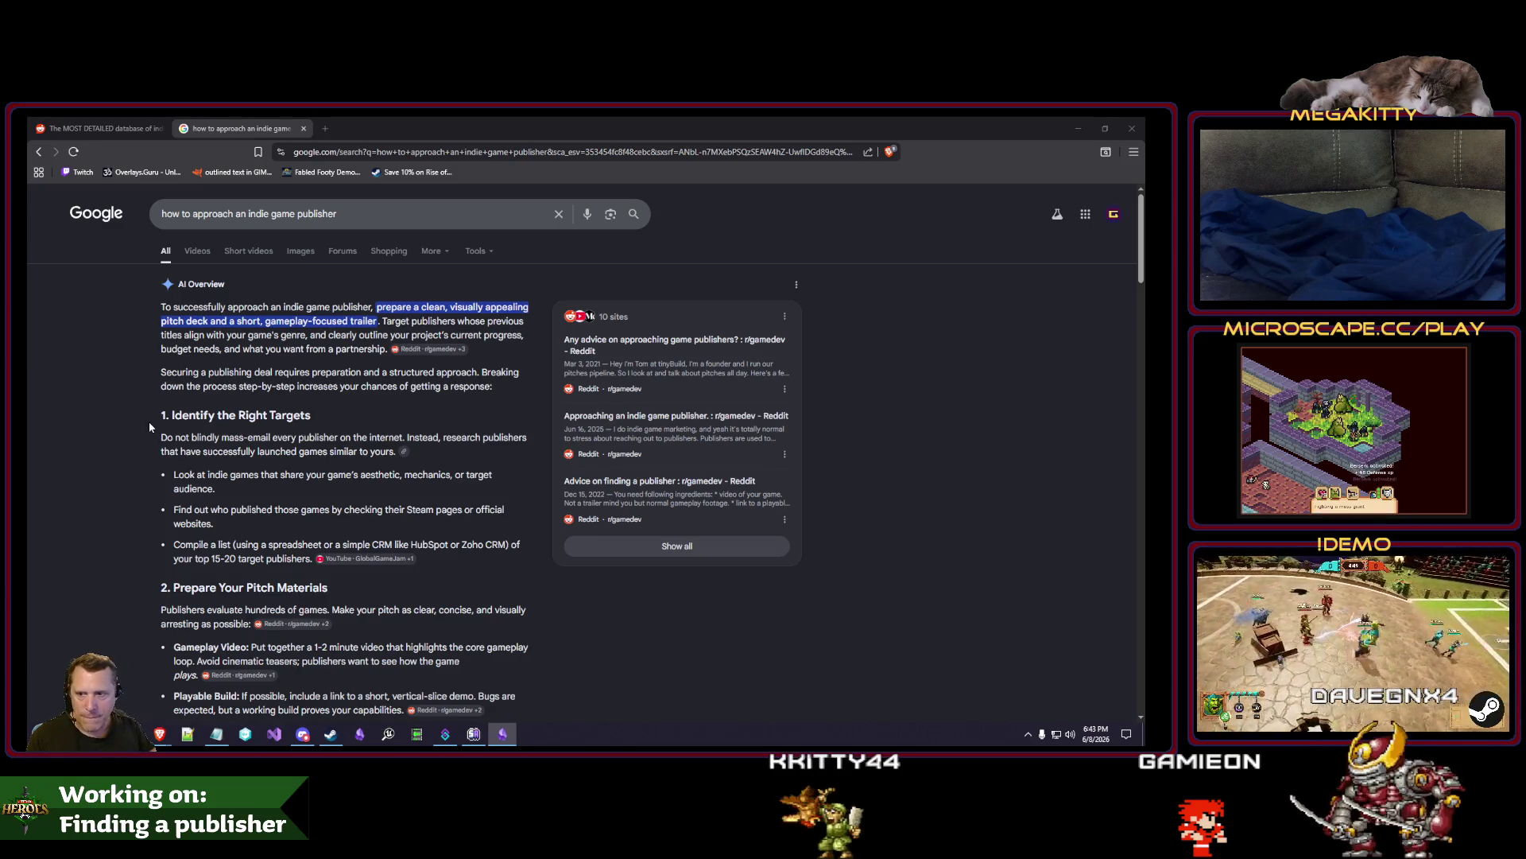
{"action": "key", "text": "alt+Tab"}
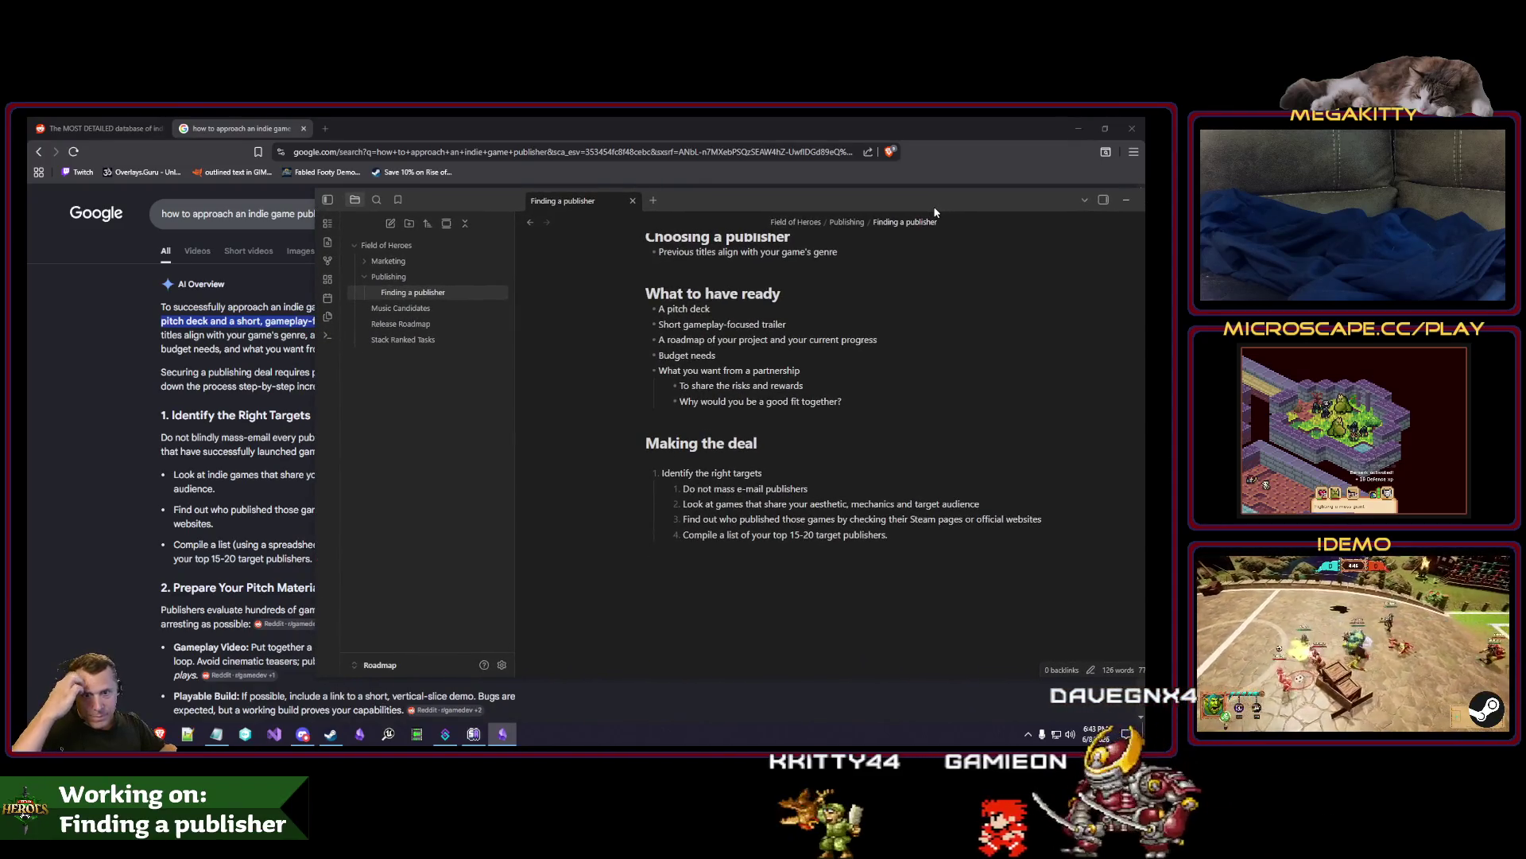
Add the sub-point 'Make clear what you will do and what you want them to do' under the good-fit question.
{"action": "mouse_move", "coordinate": [935, 211]}
{"action": "left_mouse_down"}
{"action": "mouse_move", "coordinate": [866, 194]}
{"action": "mouse_move", "coordinate": [781, 206]}
{"action": "left_mouse_up"}
{"action": "left_click", "coordinate": [779, 397]}
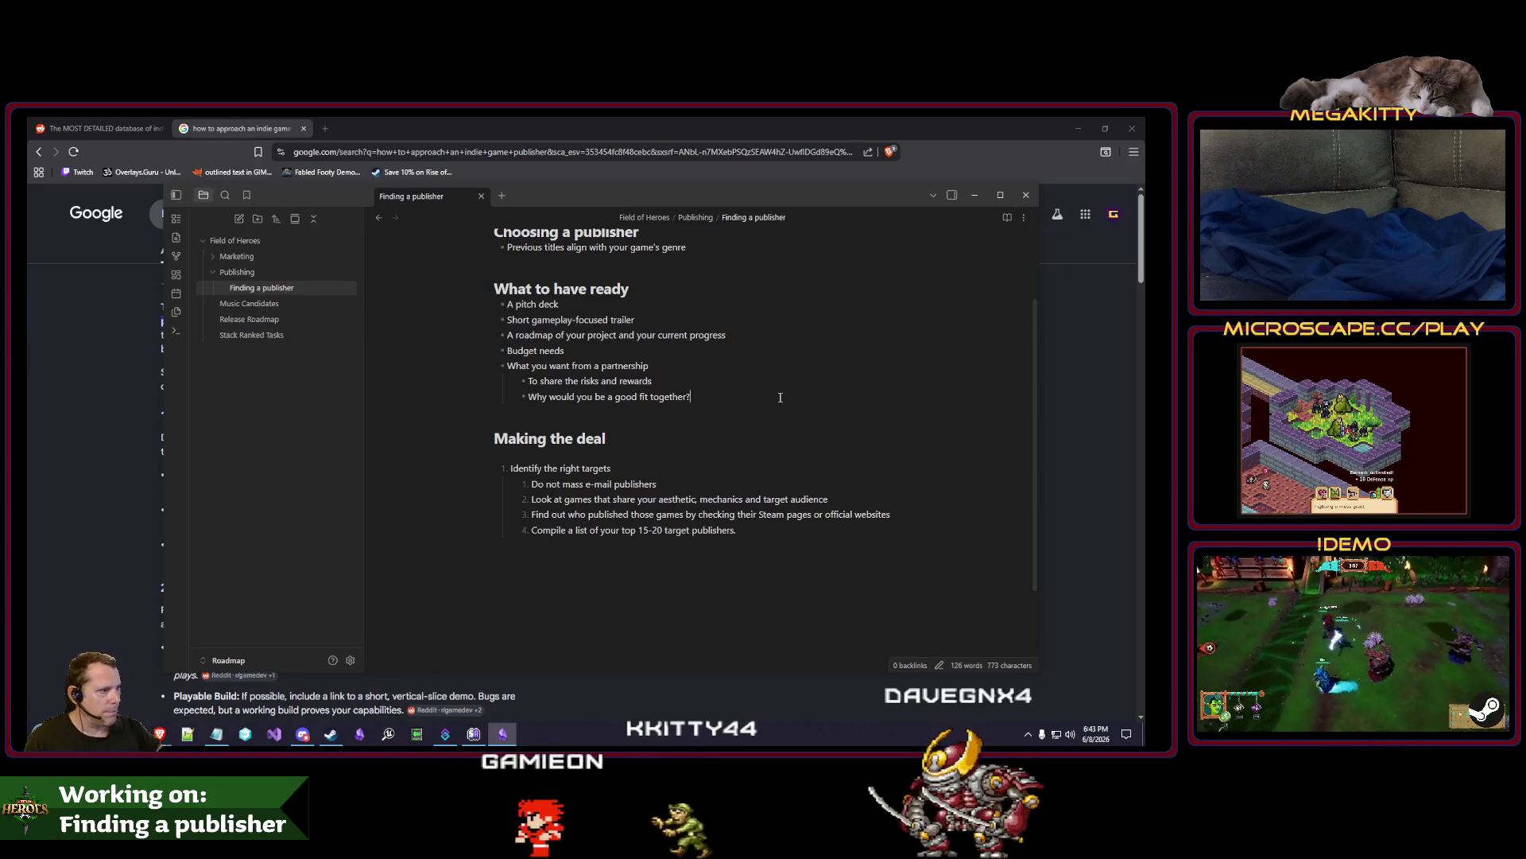
{"action": "key", "text": "Return"}
{"action": "type", "text": "C"}
{"action": "key", "text": "BackSpace"}
{"action": "type", "text": "Make clae"}
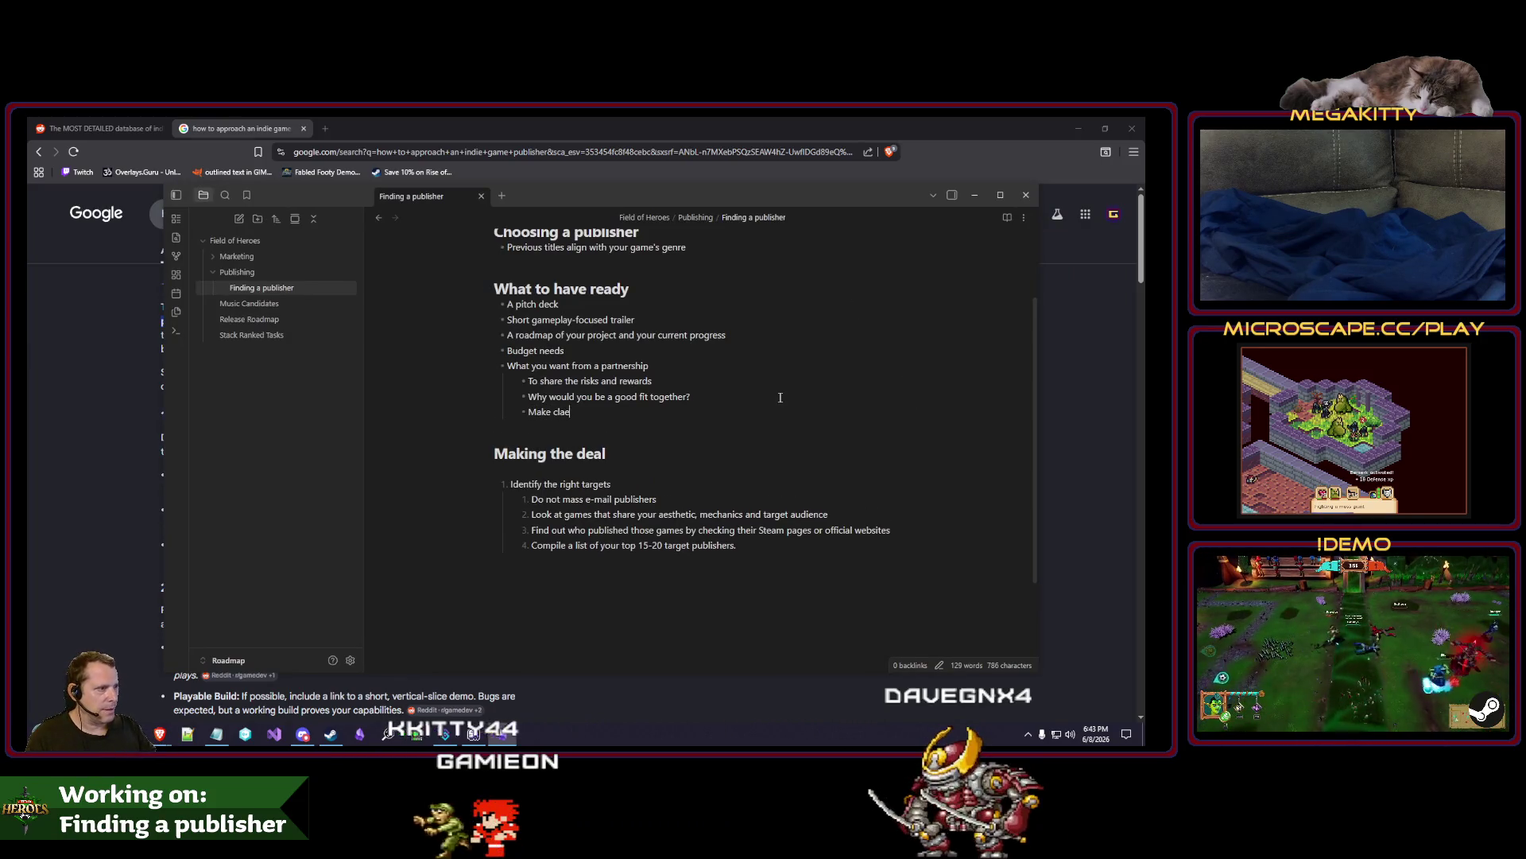
{"action": "key", "text": "BackSpace"}
{"action": "key", "text": "BackSpace"}
{"action": "type", "text": "ear what you wil"}
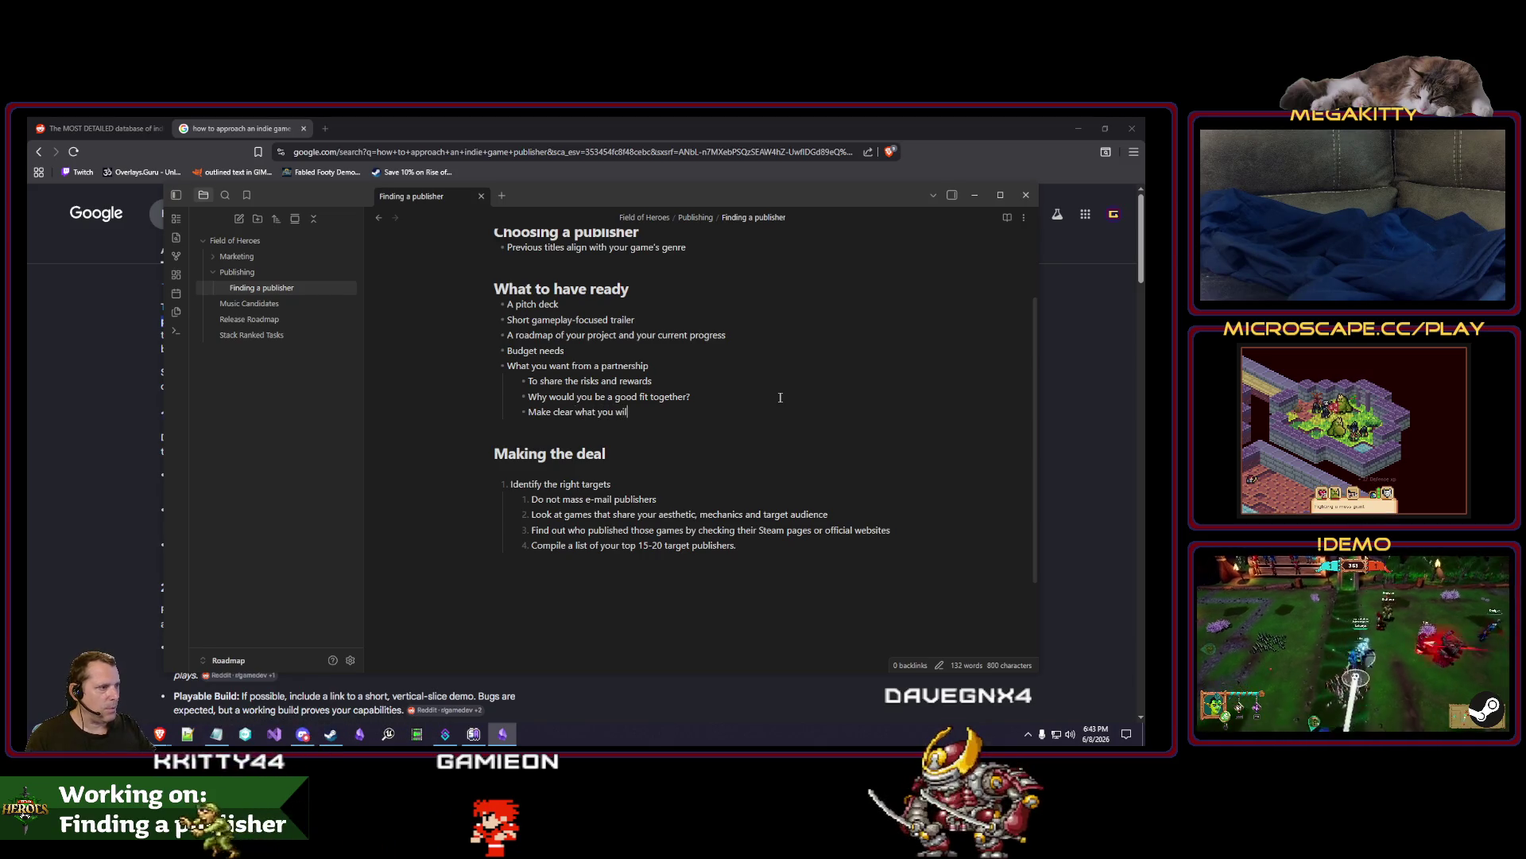
{"action": "type", "text": "l do and what you want them to do"}
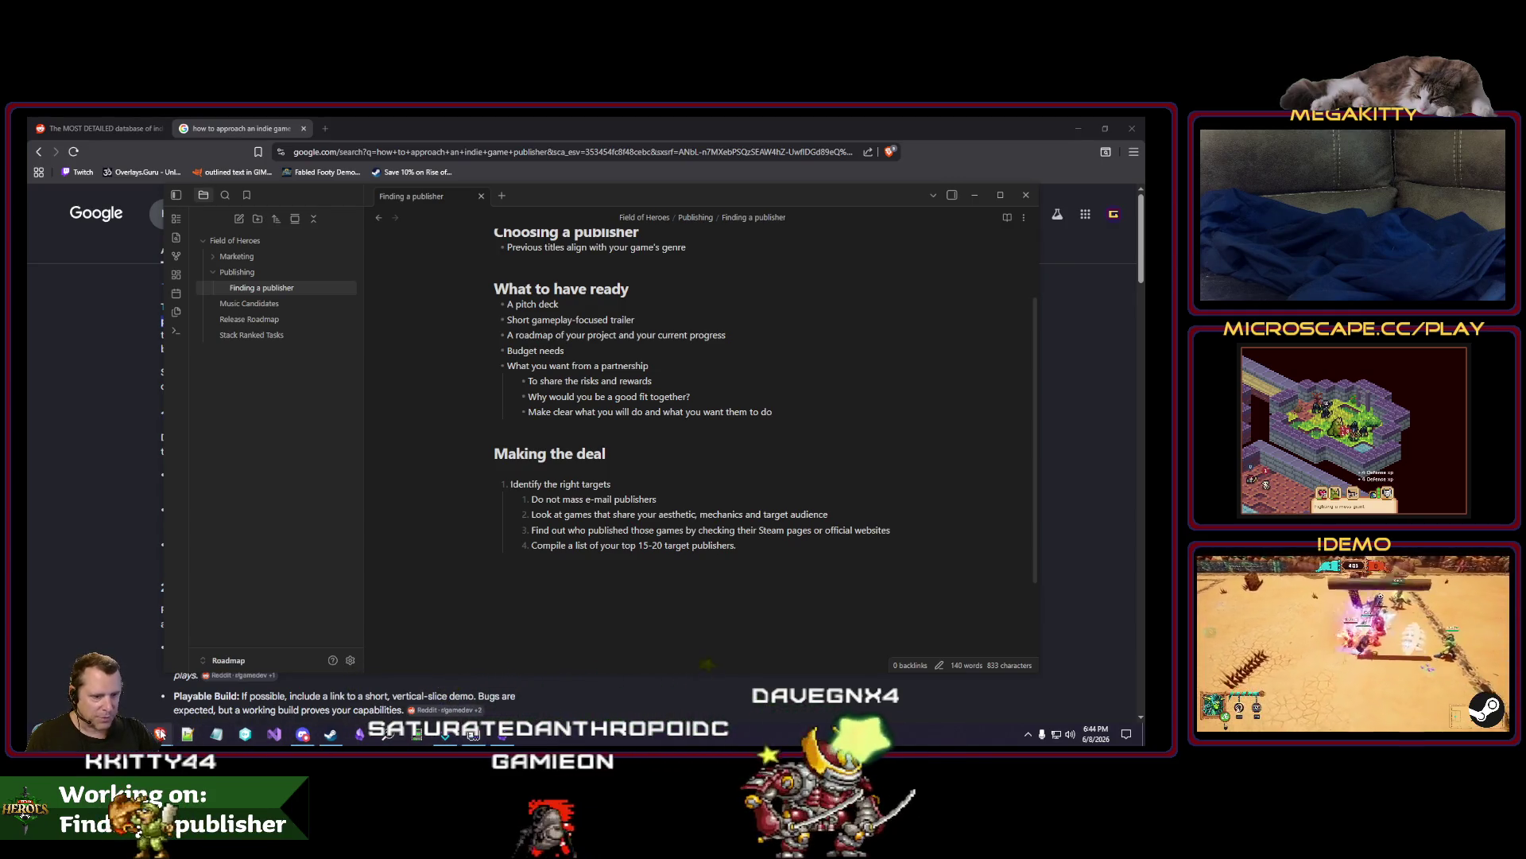
{"action": "mouse_move", "coordinate": [159, 732]}
{"action": "mouse_move", "coordinate": [263, 694]}
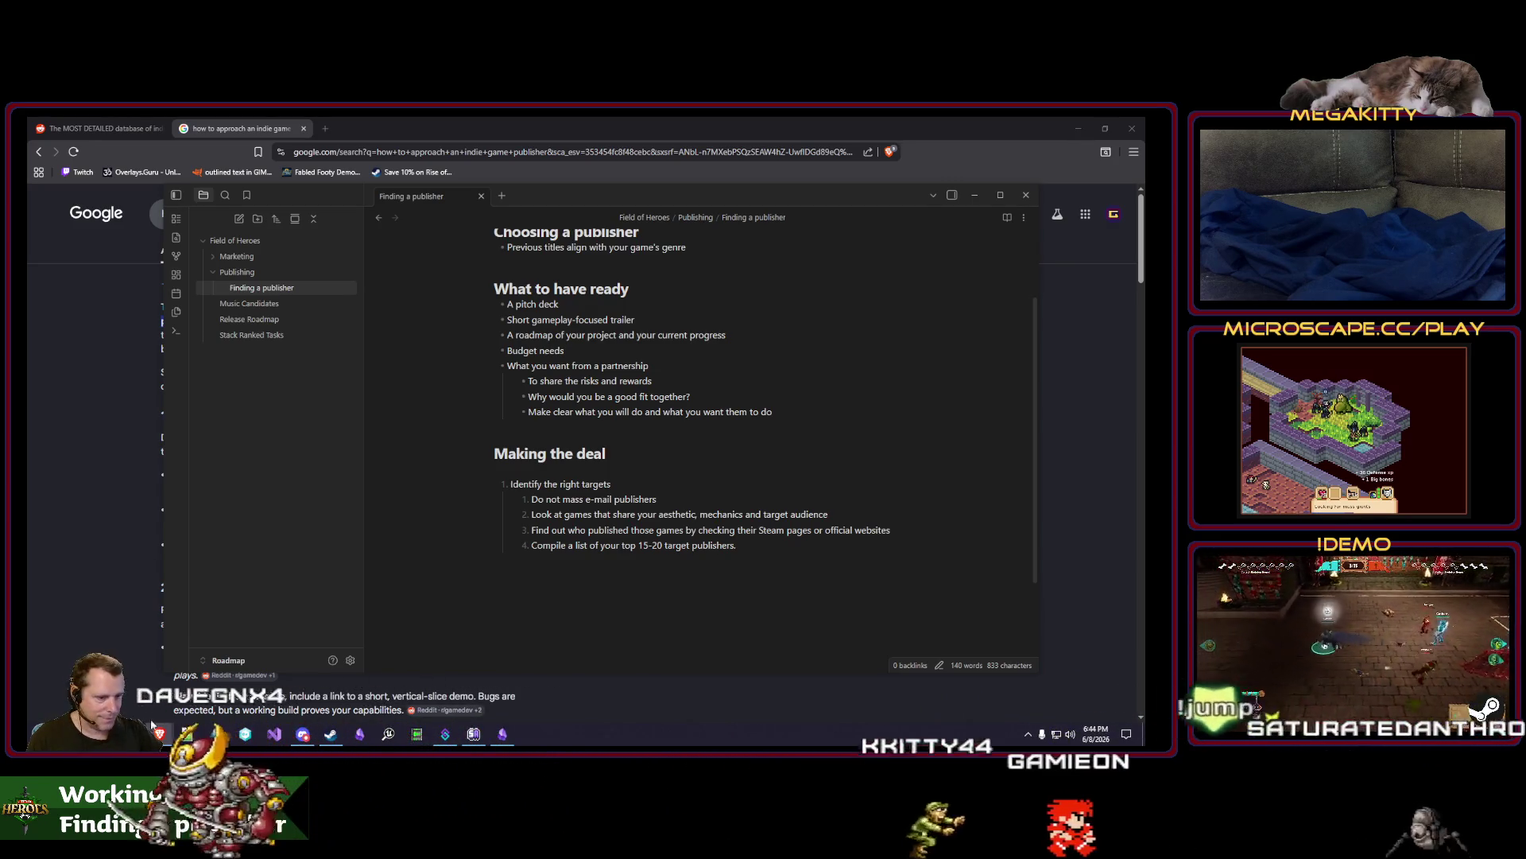
Add 'Know your value' and 'Know their value' as main-list bullets in What to have ready.
{"action": "left_click", "coordinate": [620, 564]}
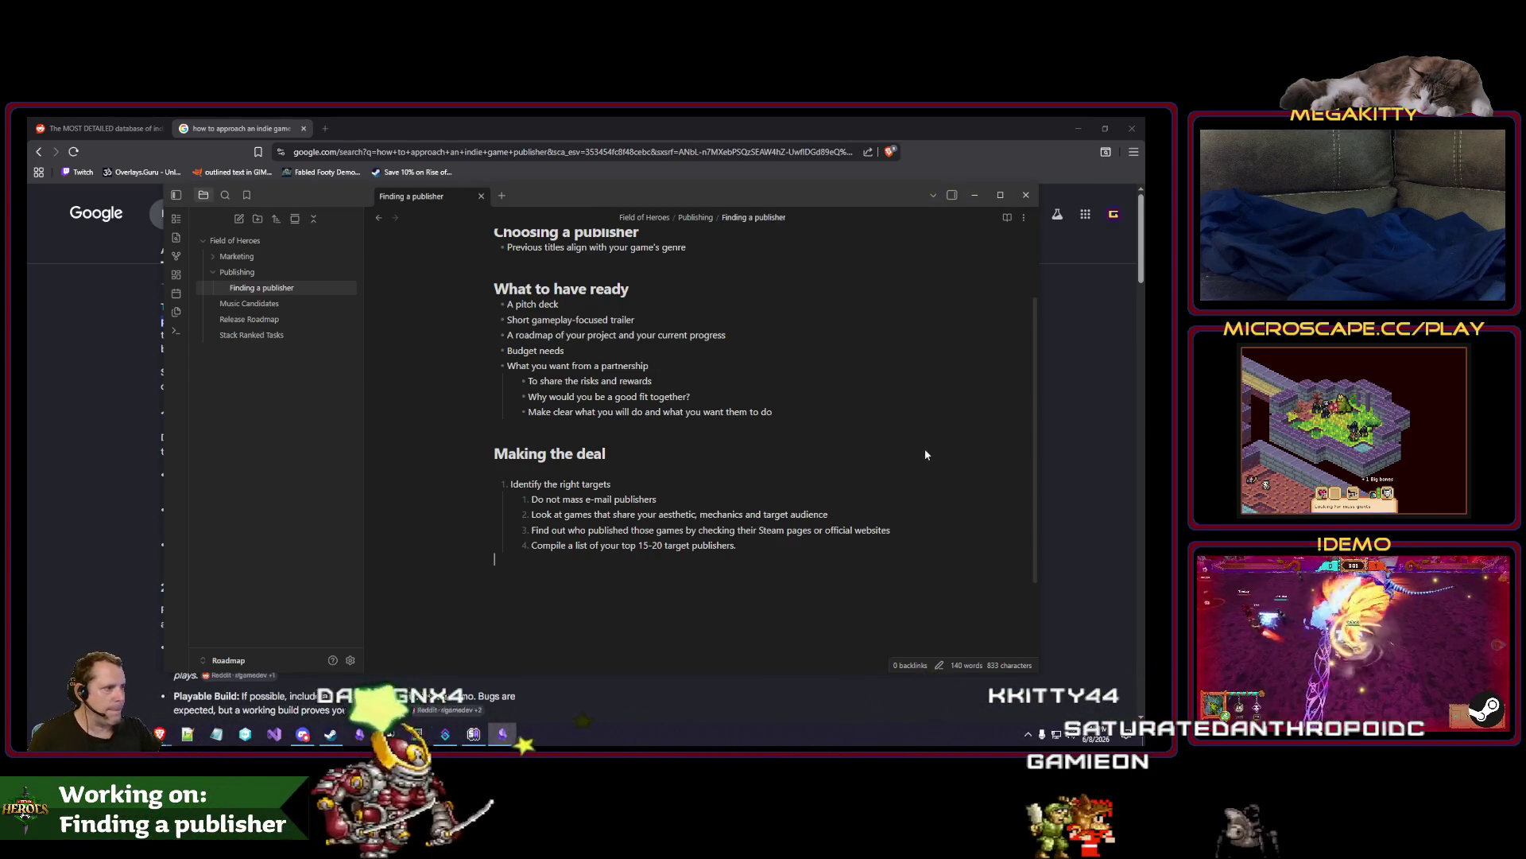
{"action": "left_click", "coordinate": [900, 417]}
{"action": "key", "text": "Return"}
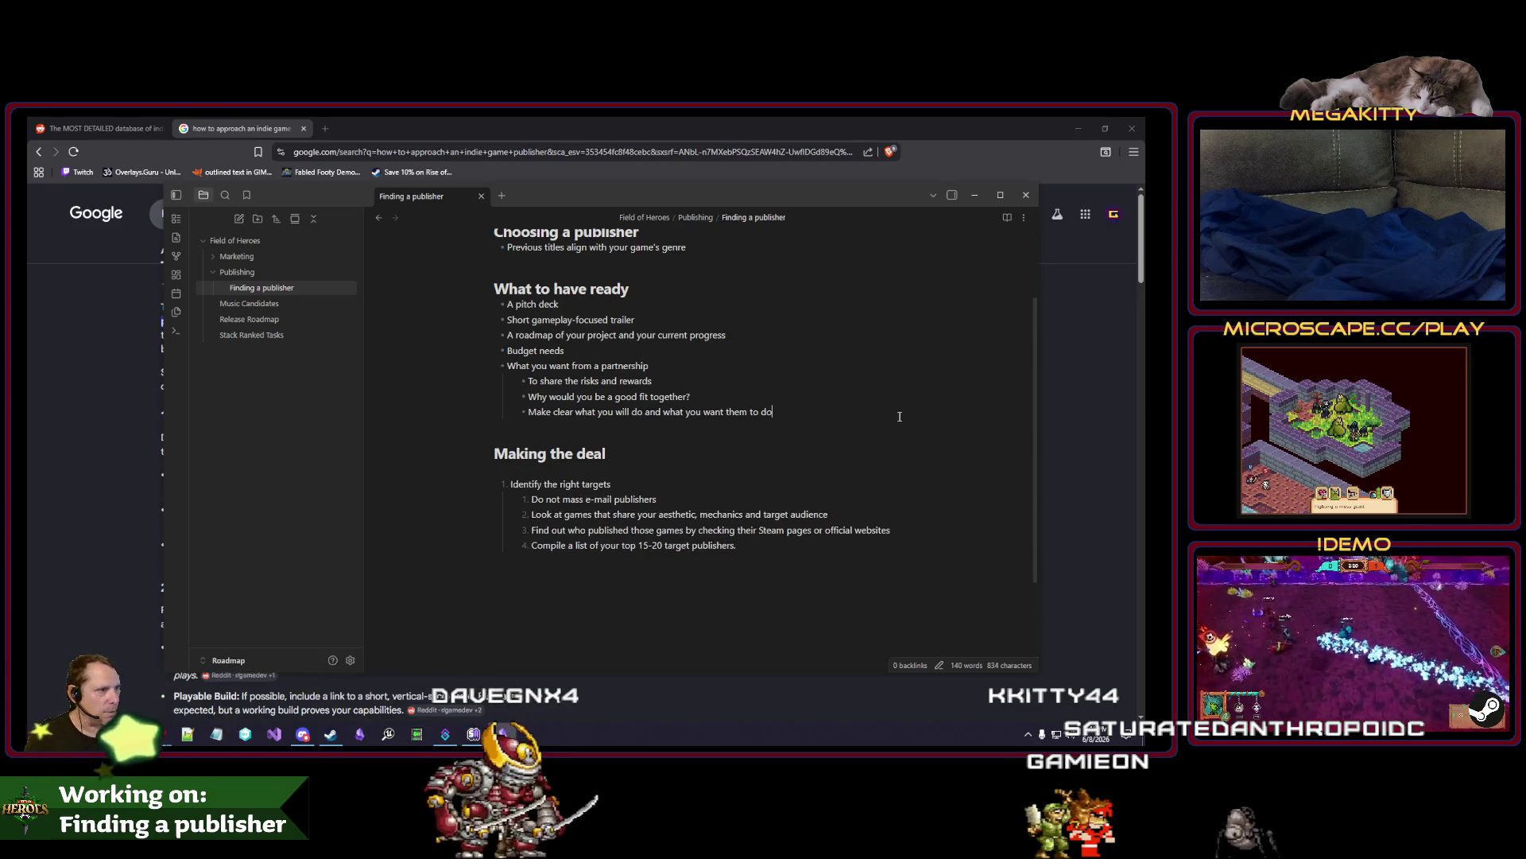
{"action": "key", "text": "BackSpace"}
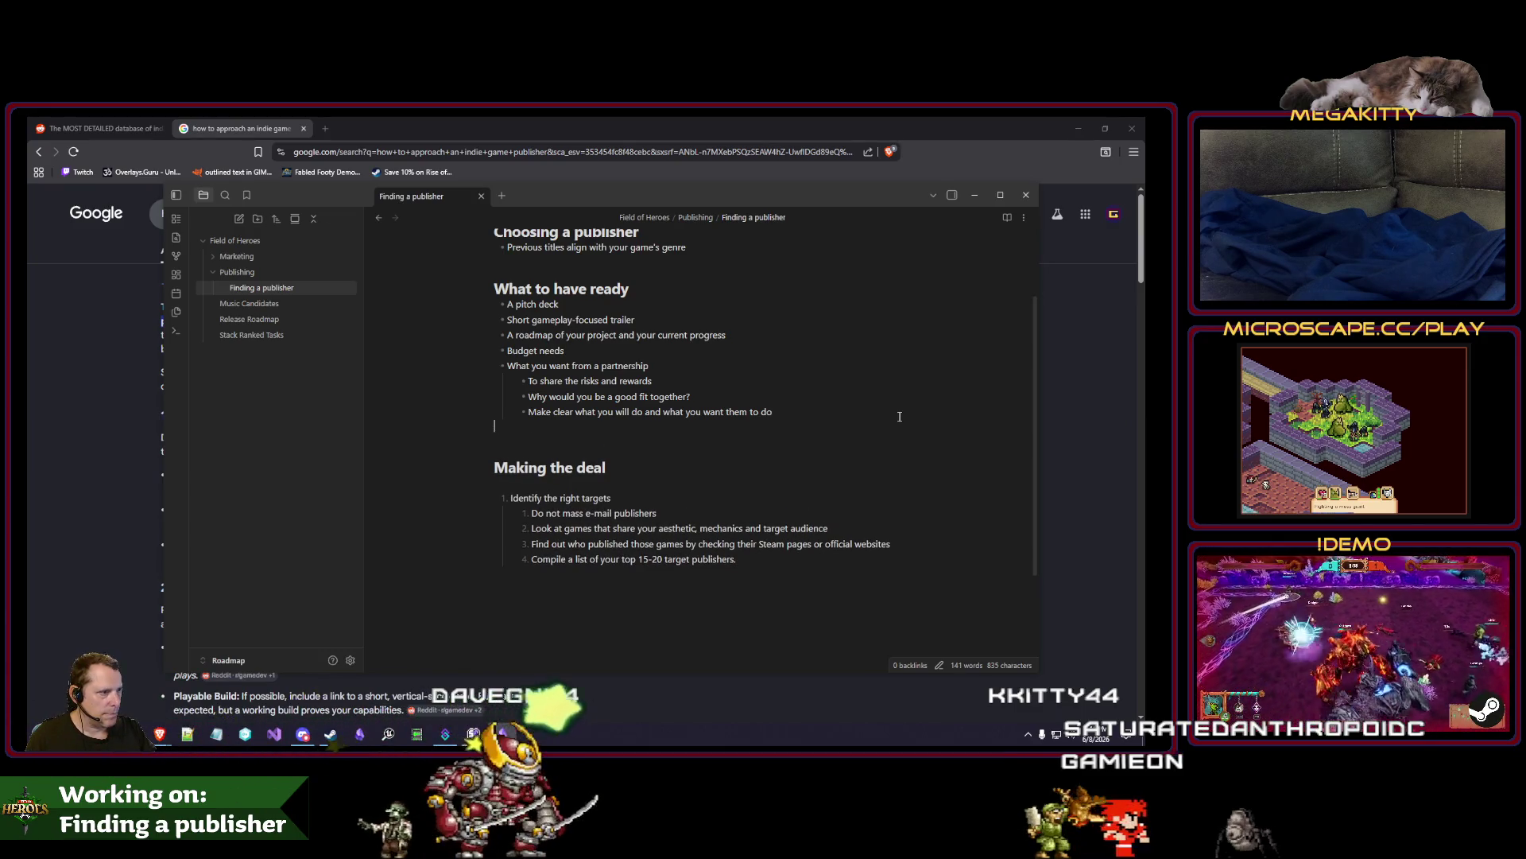
{"action": "type", "text": "- "}
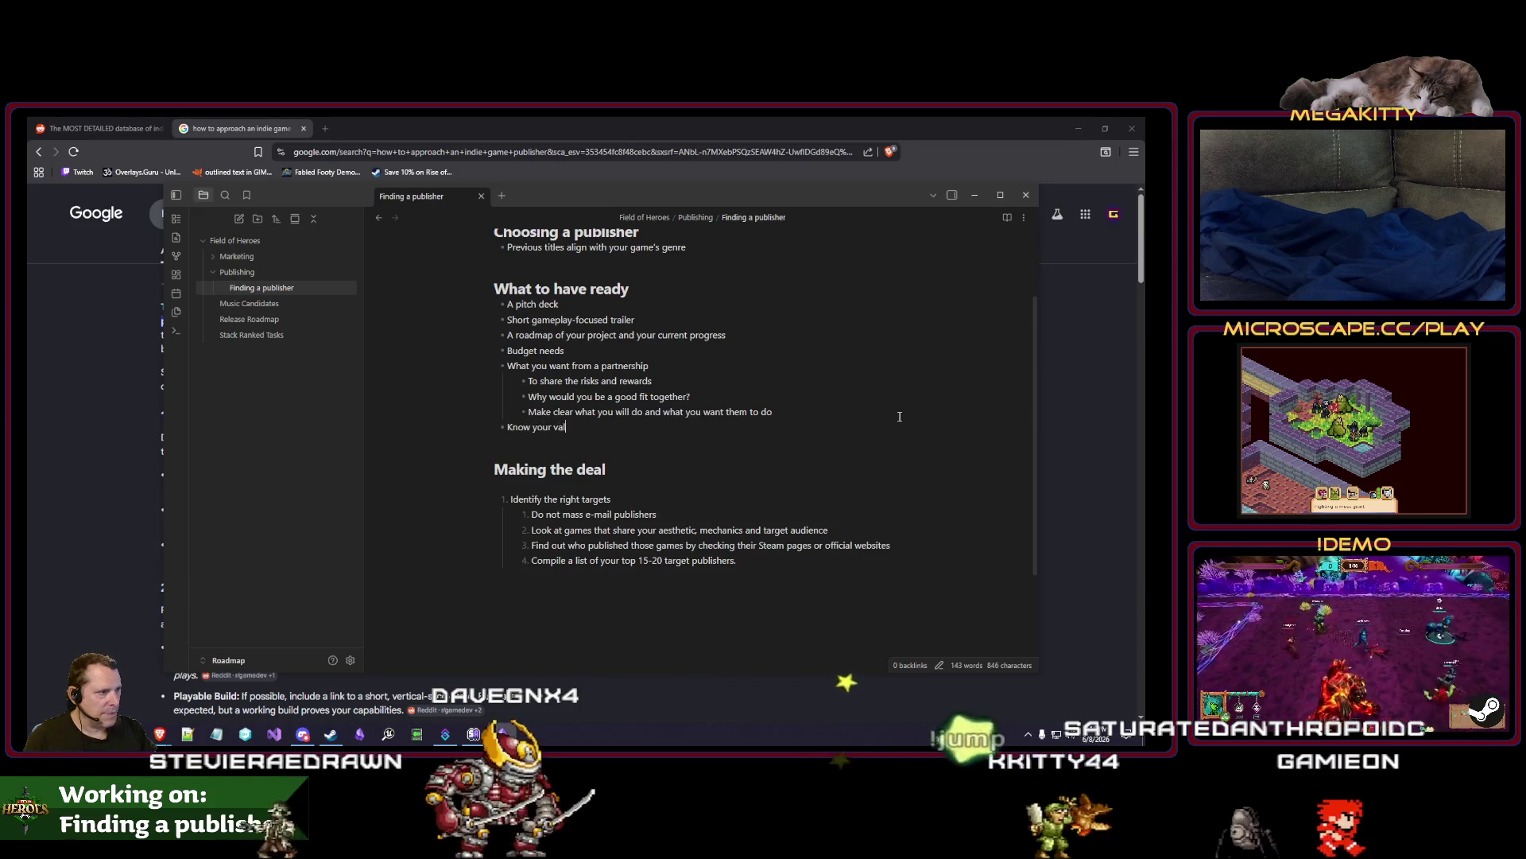
{"action": "type", "text": "ue"}
{"action": "key", "text": "Return"}
{"action": "type", "text": "K"}
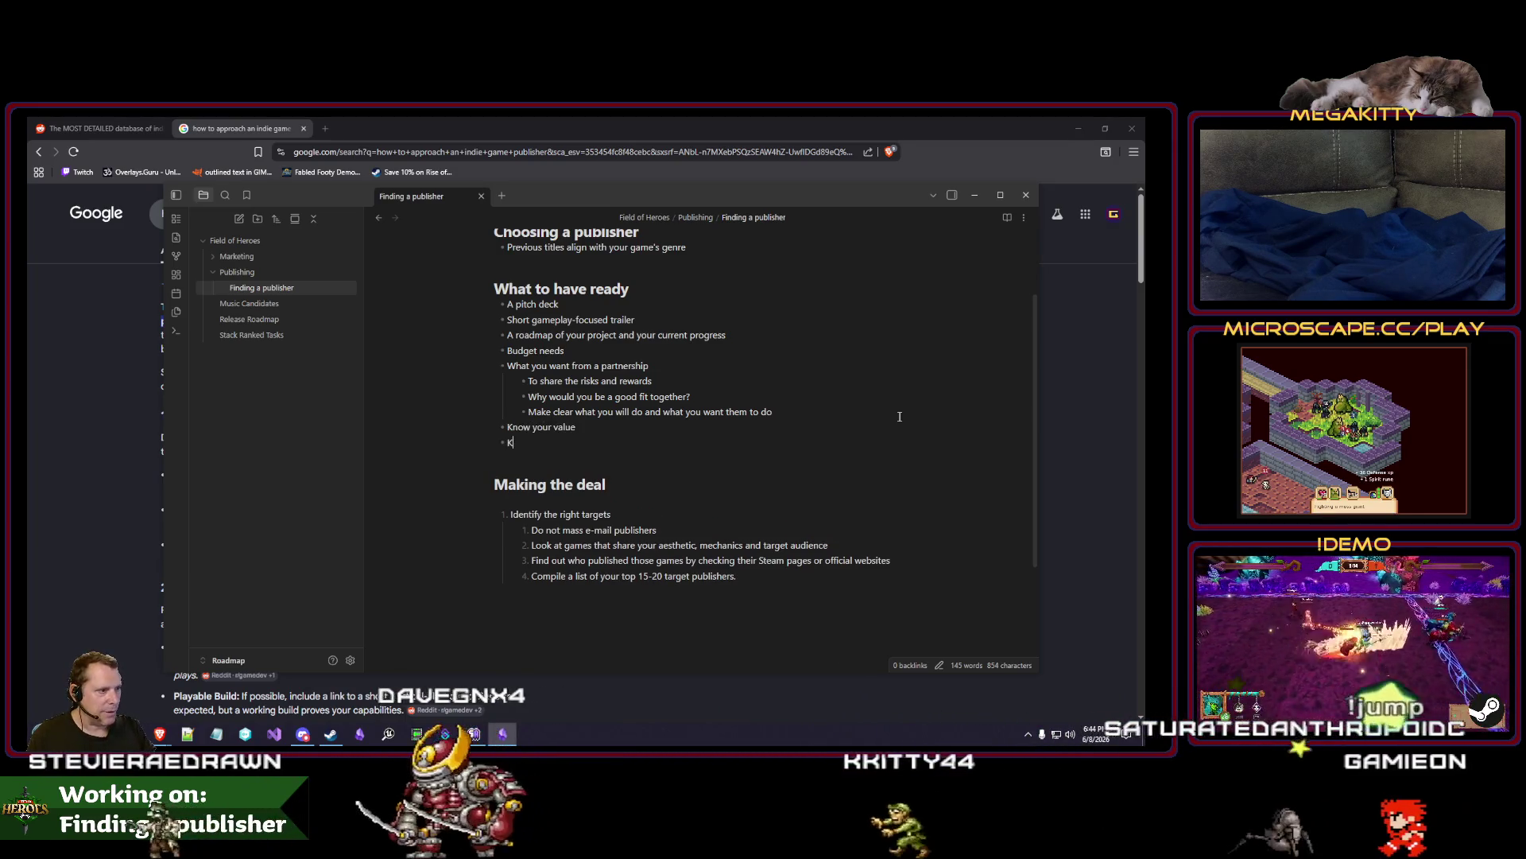
{"action": "type", "text": "now their value"}
{"action": "key", "text": "Down"}
{"action": "key", "text": "Down"}
{"action": "key", "text": "Down"}
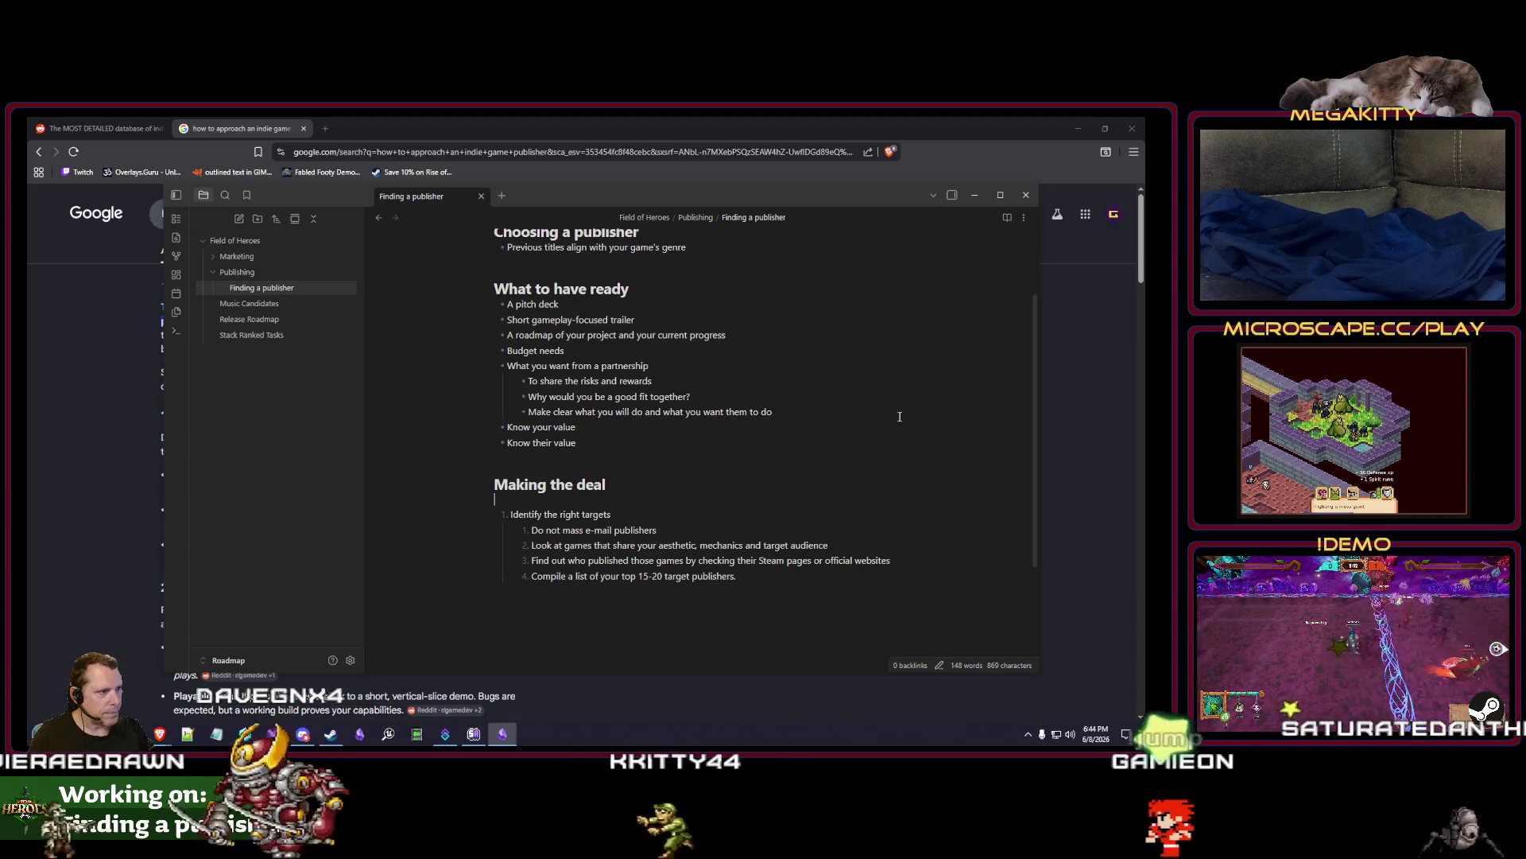
{"action": "key", "text": "Up"}
{"action": "key", "text": "Up"}
{"action": "key", "text": "Up"}
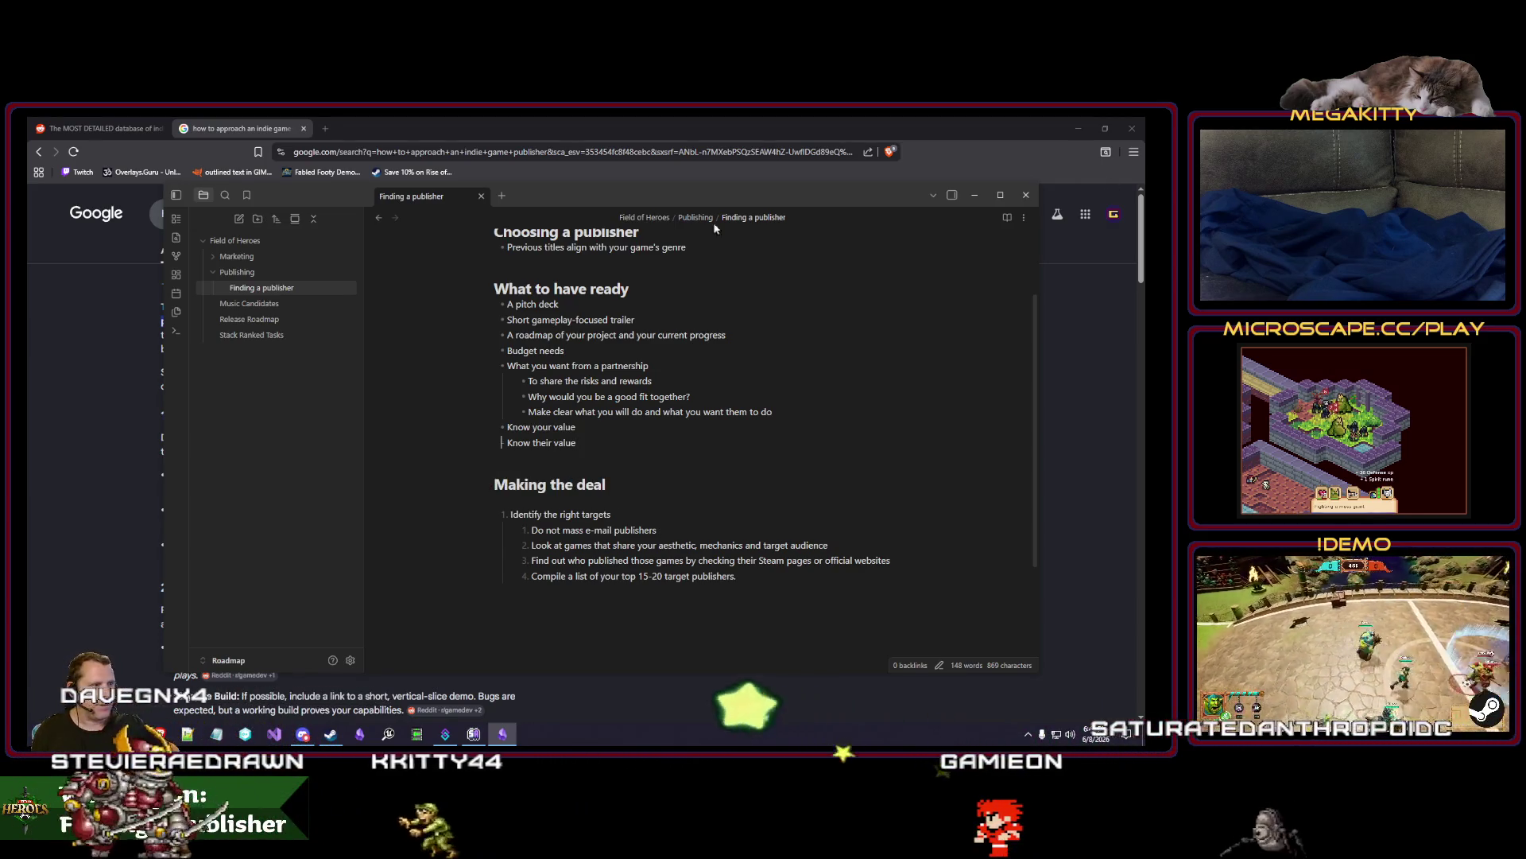
Add an empty line below the numbered list, move to the end of 'Know your value', and return to the Google results.
{"action": "left_click", "coordinate": [656, 620]}
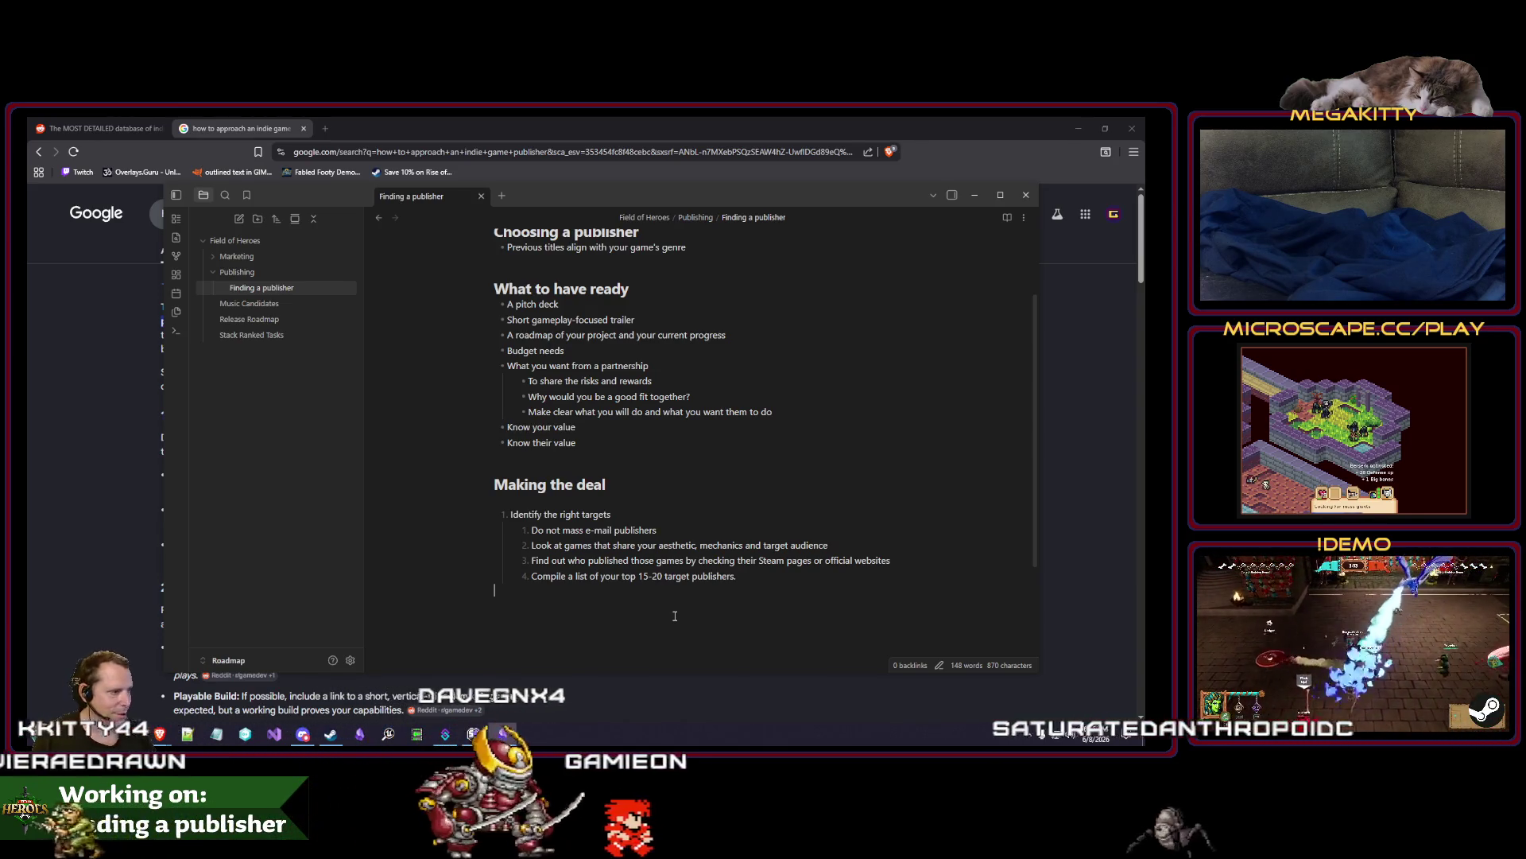
{"action": "key", "text": "Up"}
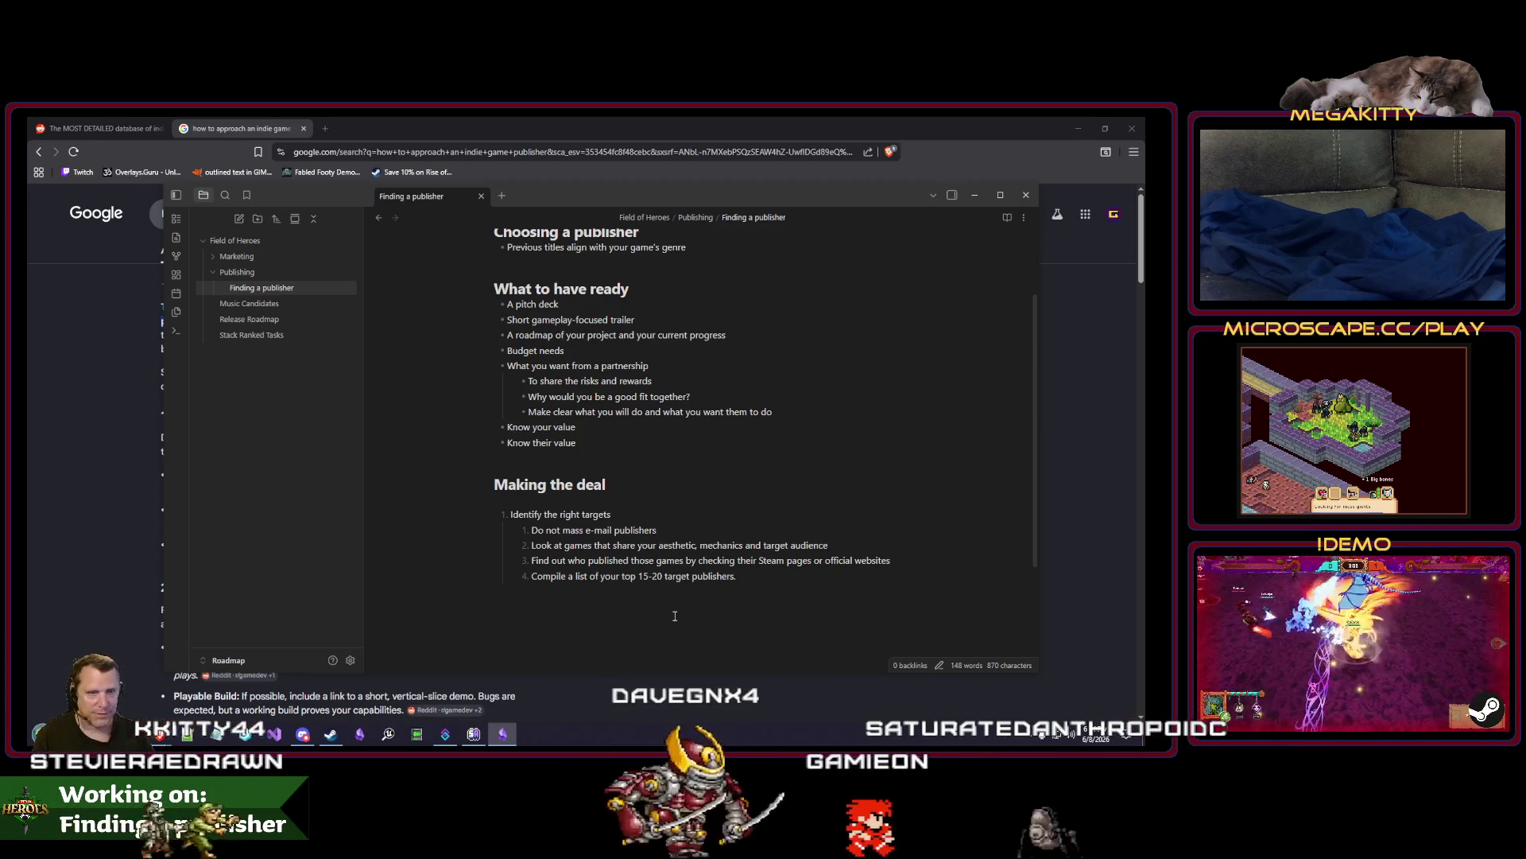
{"action": "key", "text": "Up"}
{"action": "key", "text": "Up"}
{"action": "key", "text": "Up"}
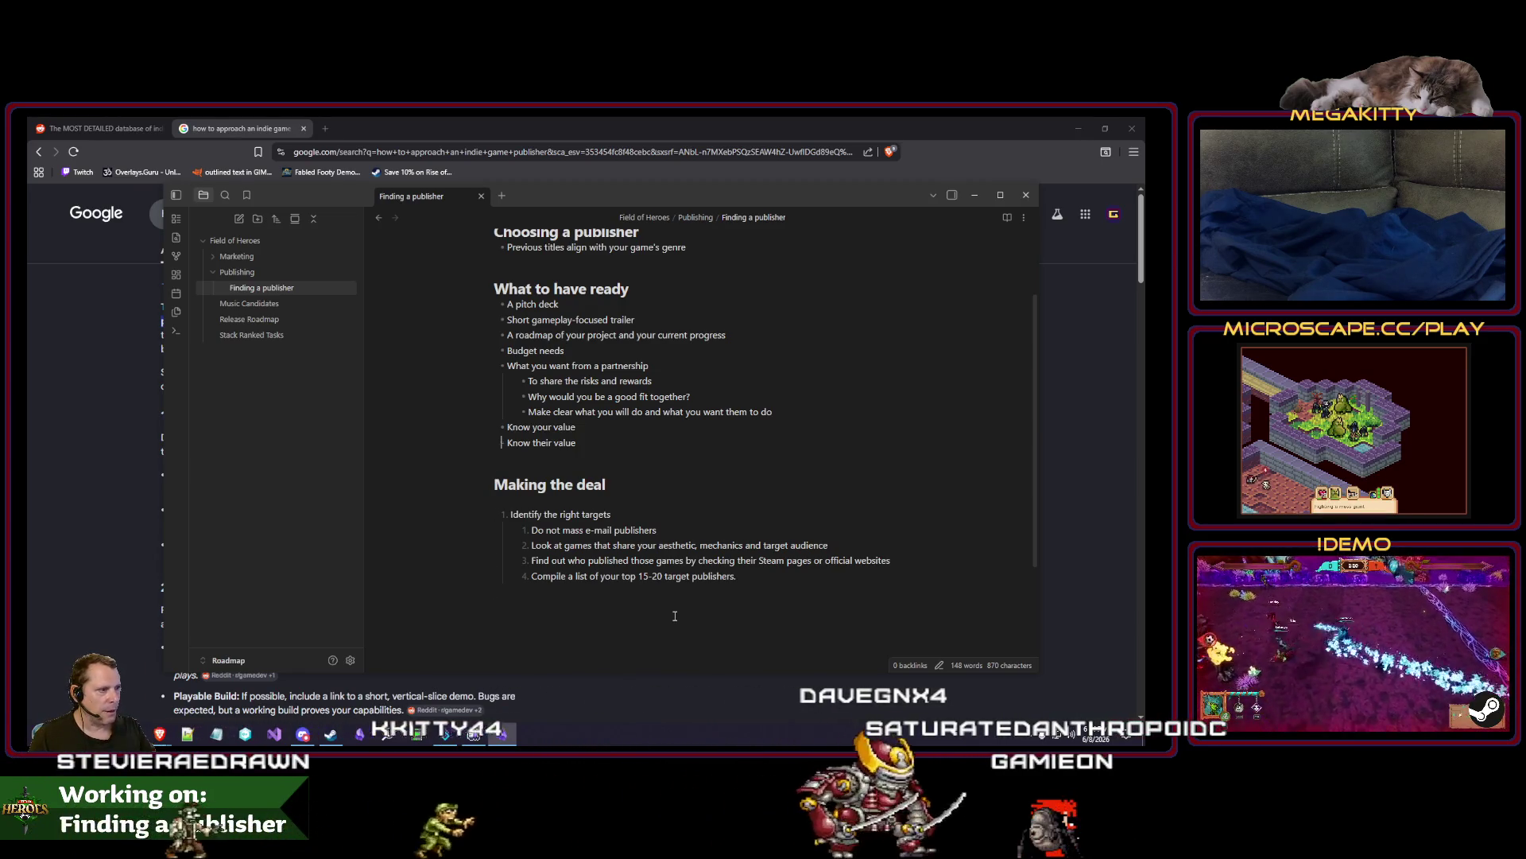
{"action": "key", "text": "shift+End"}
{"action": "key", "text": "Right"}
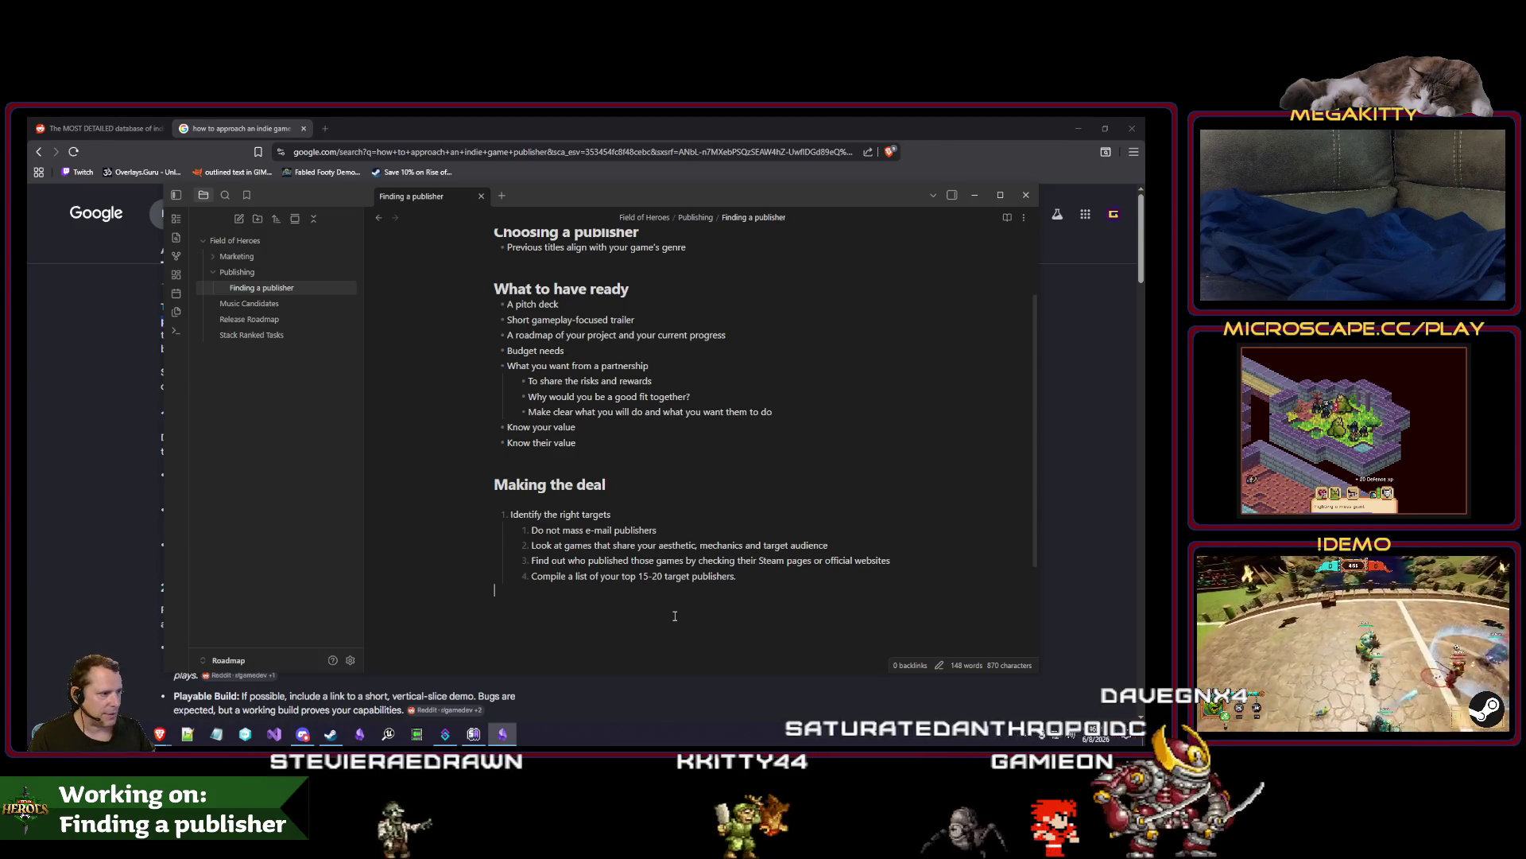
{"action": "key", "text": "alt+Tab"}
{"action": "scroll", "coordinate": [232, 495], "scroll_direction": "down", "scroll_amount": 1}
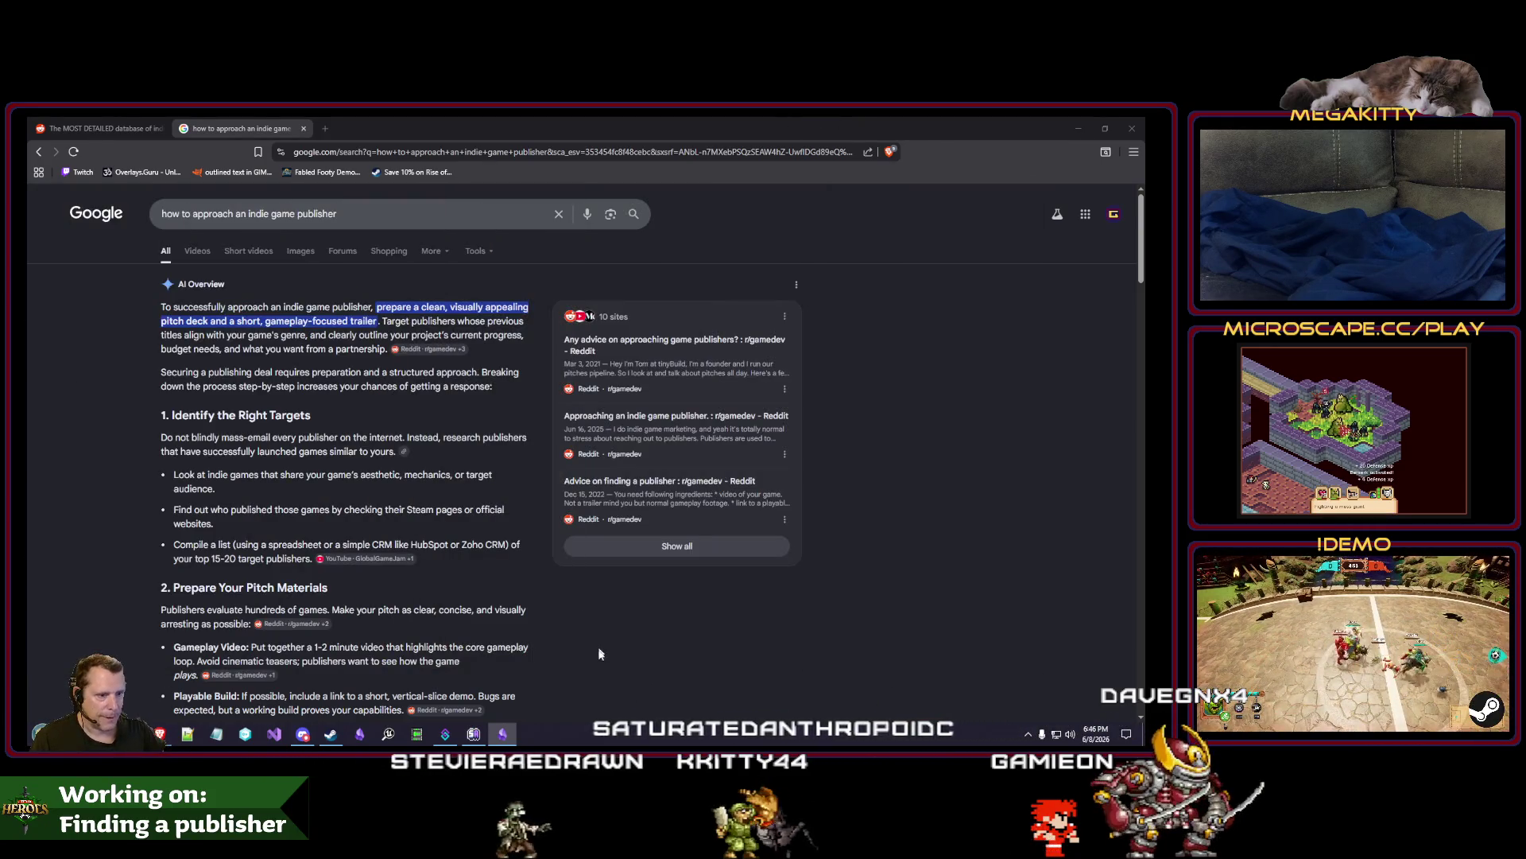
{"action": "scroll", "coordinate": [232, 495], "scroll_direction": "down", "scroll_amount": 1}
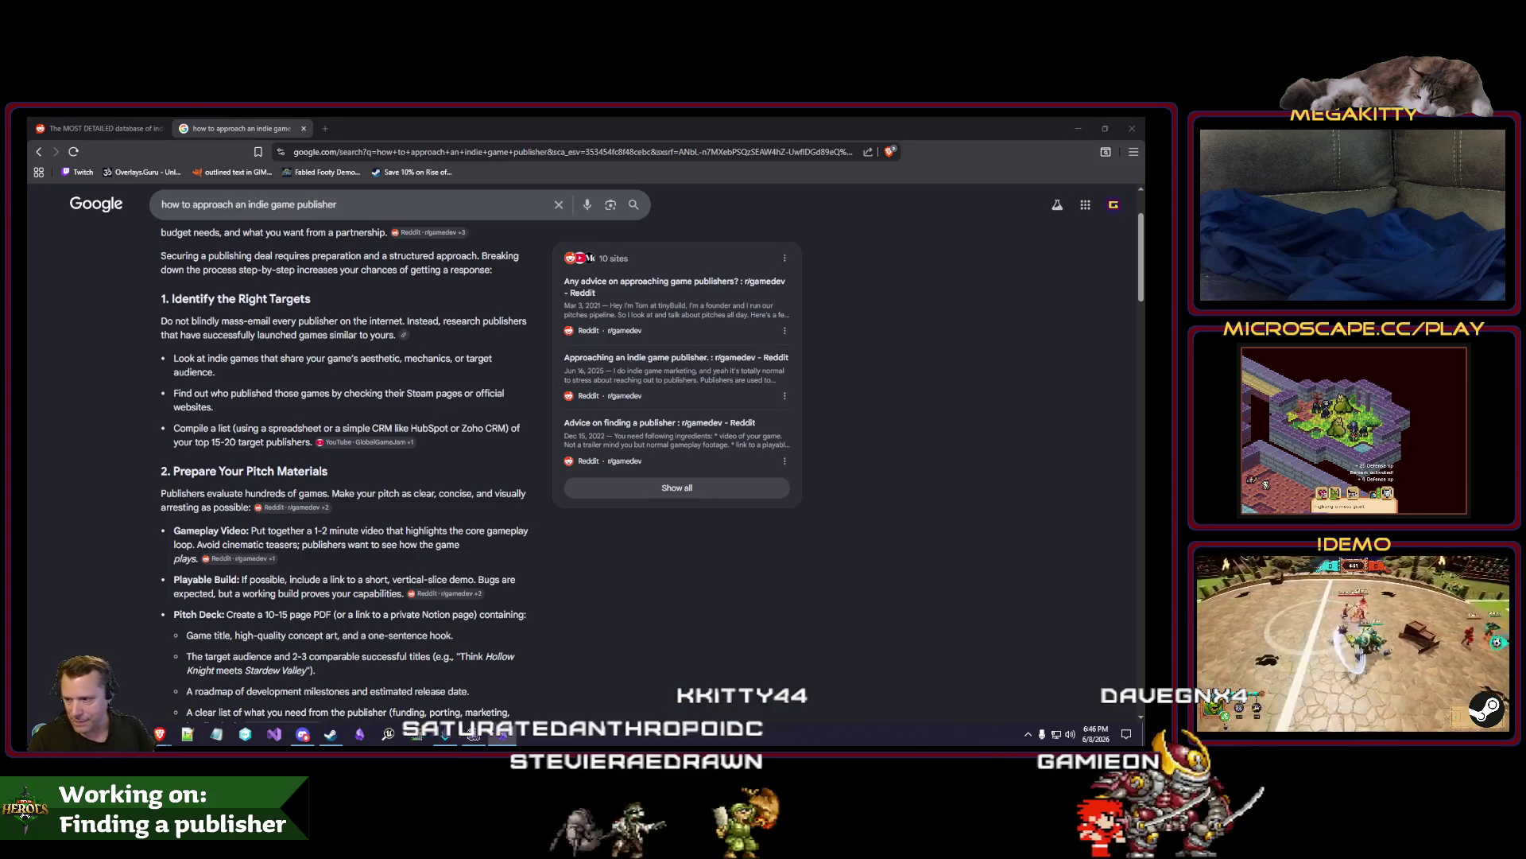